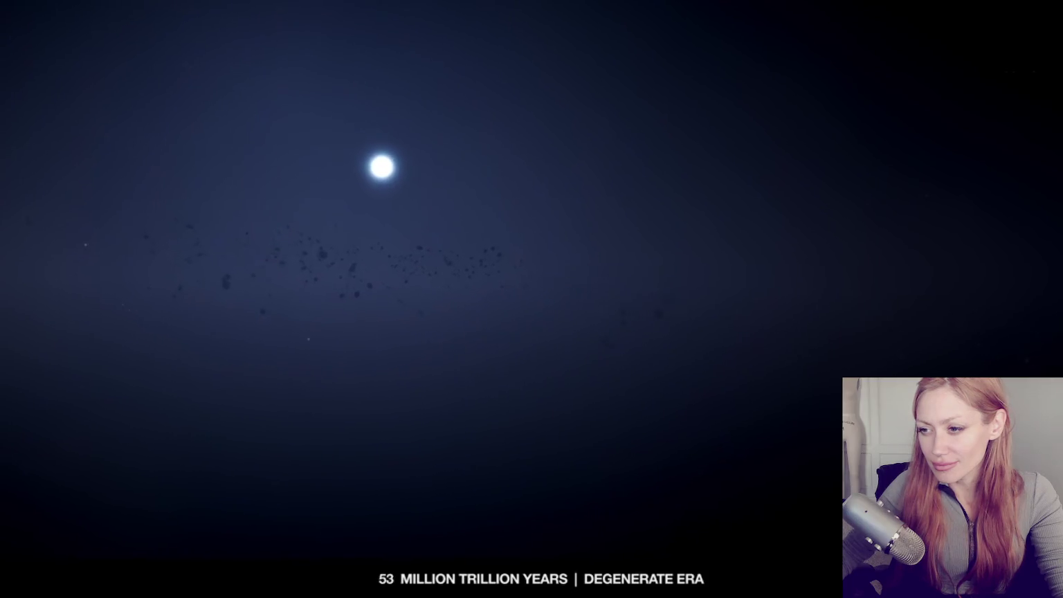
# Pause the timelapse, skip ahead to the Black Dwarfs chapter, and pause it there
pyautogui.click(435, 378)
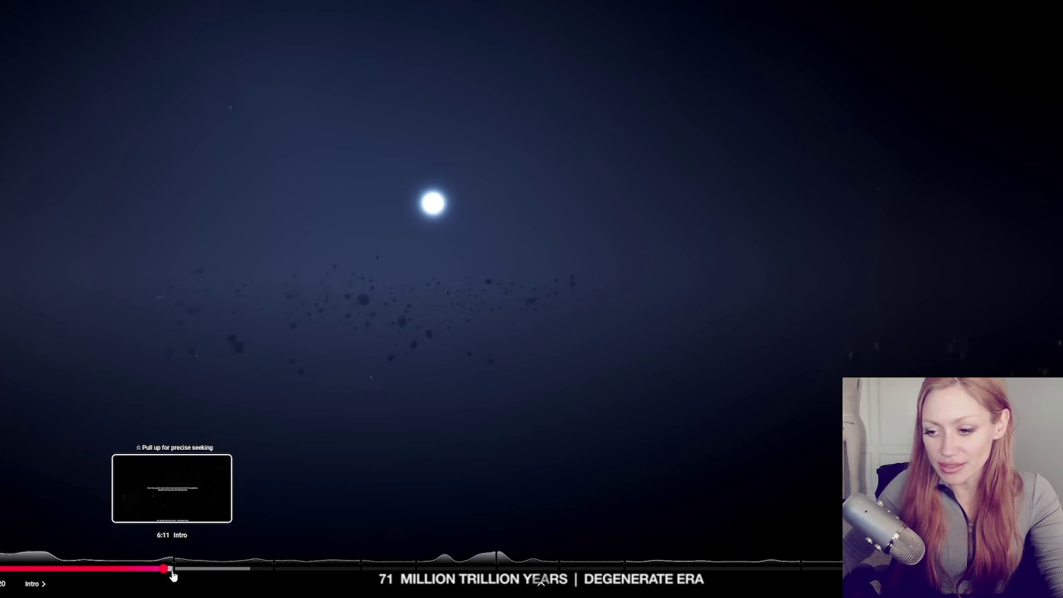
pyautogui.click(71, 519)
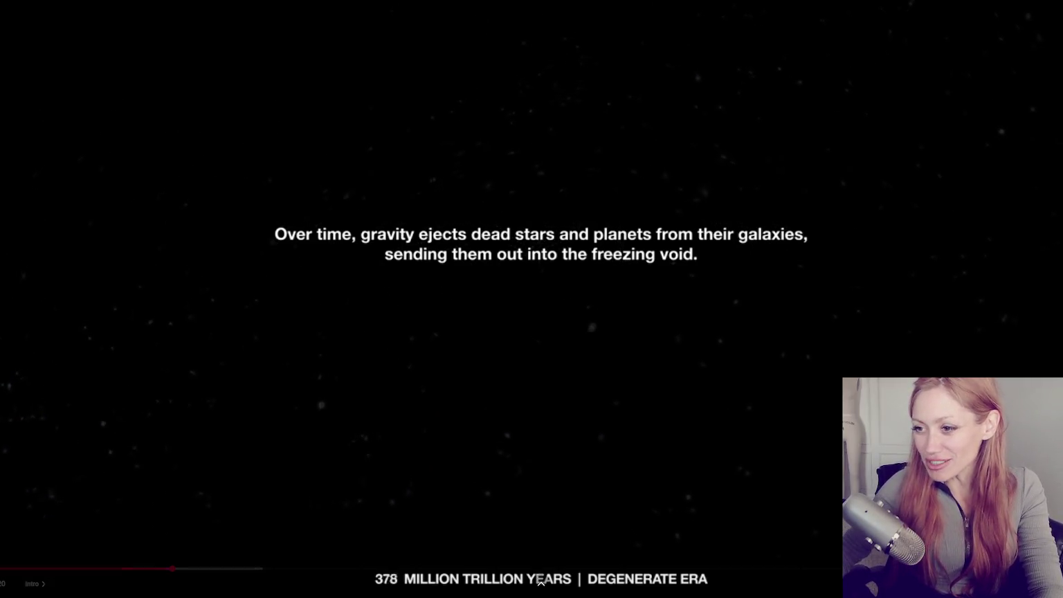
pyautogui.click(280, 272)
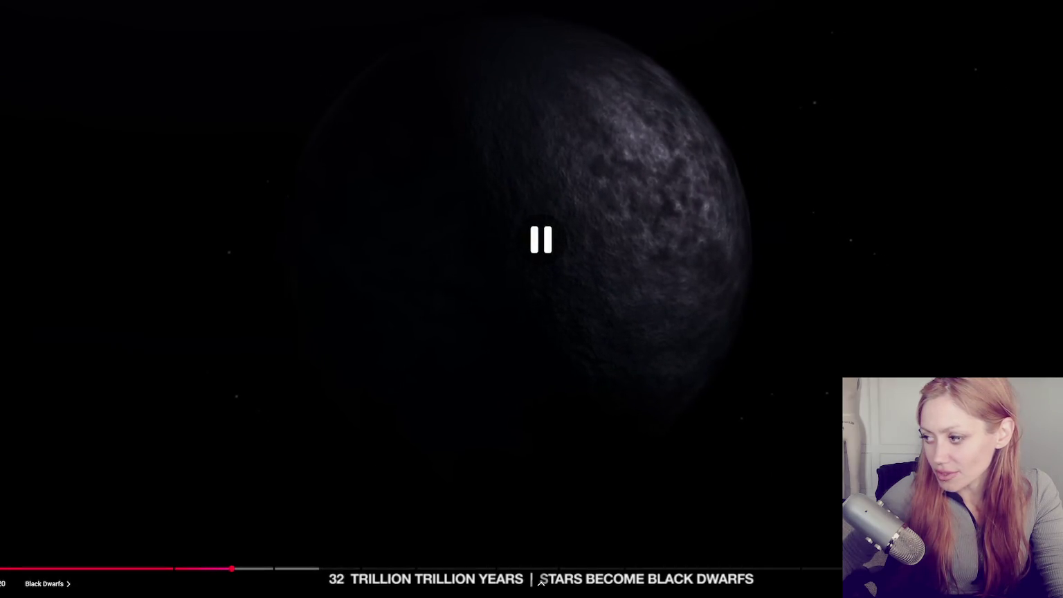
# Leave full screen, resume, go full screen again, then exit and pause at 673 trillion trillion years
pyautogui.press('Escape')
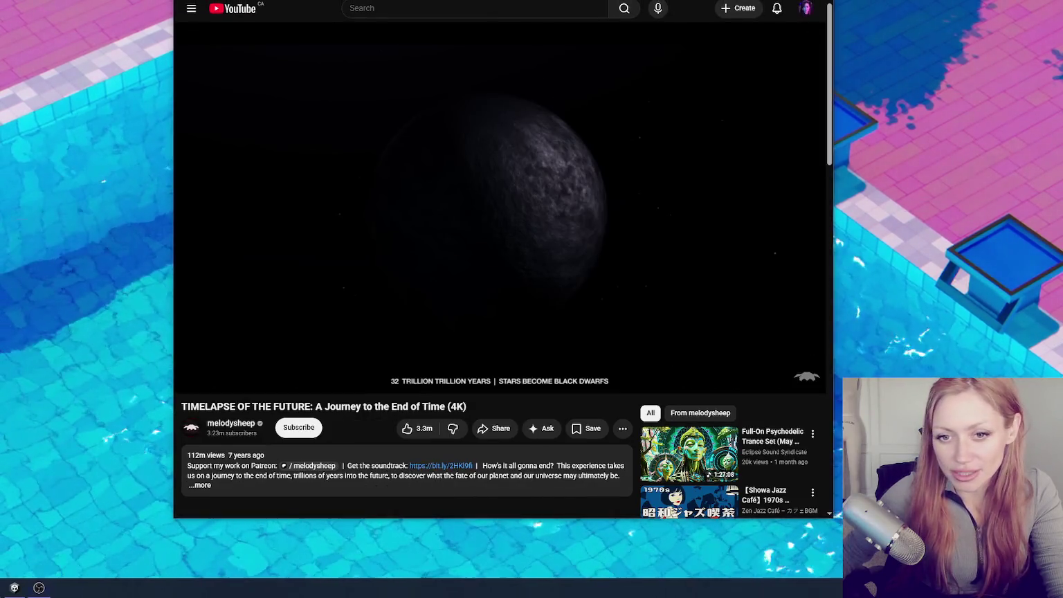
pyautogui.press('space')
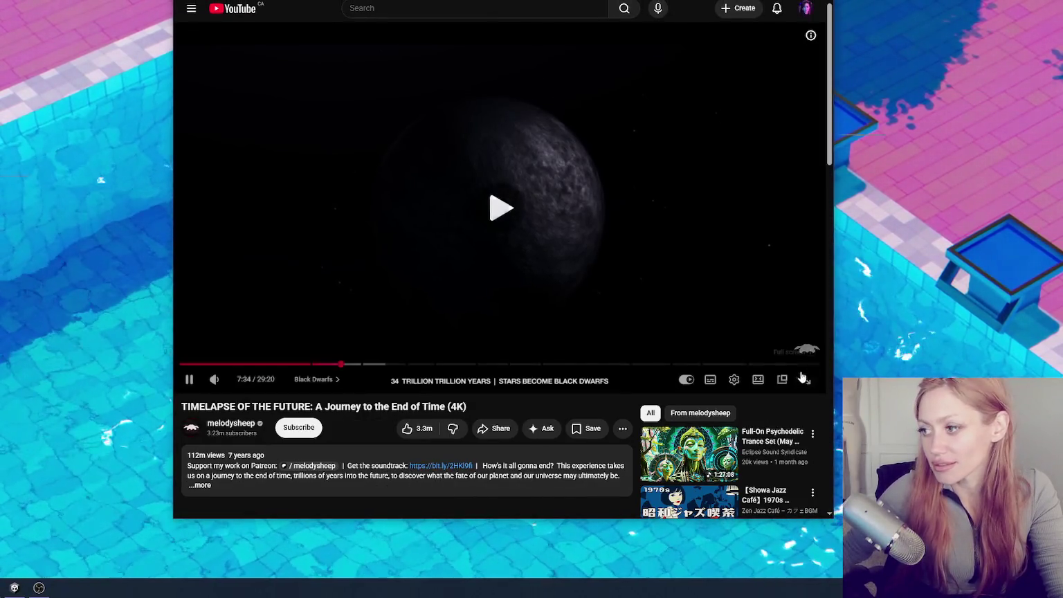
pyautogui.click(804, 378)
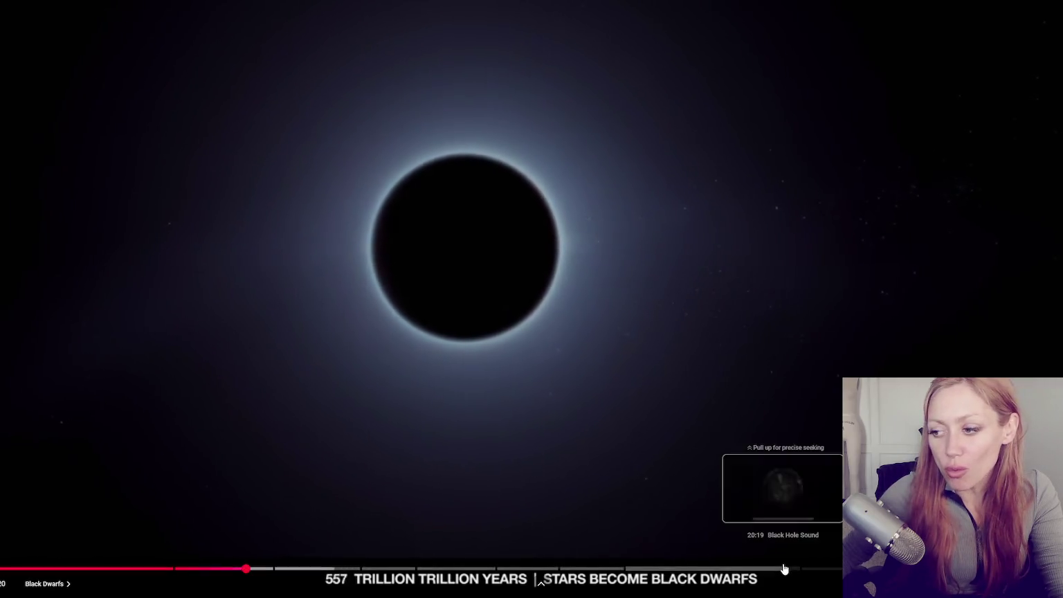
pyautogui.press('Escape')
pyautogui.press('space')
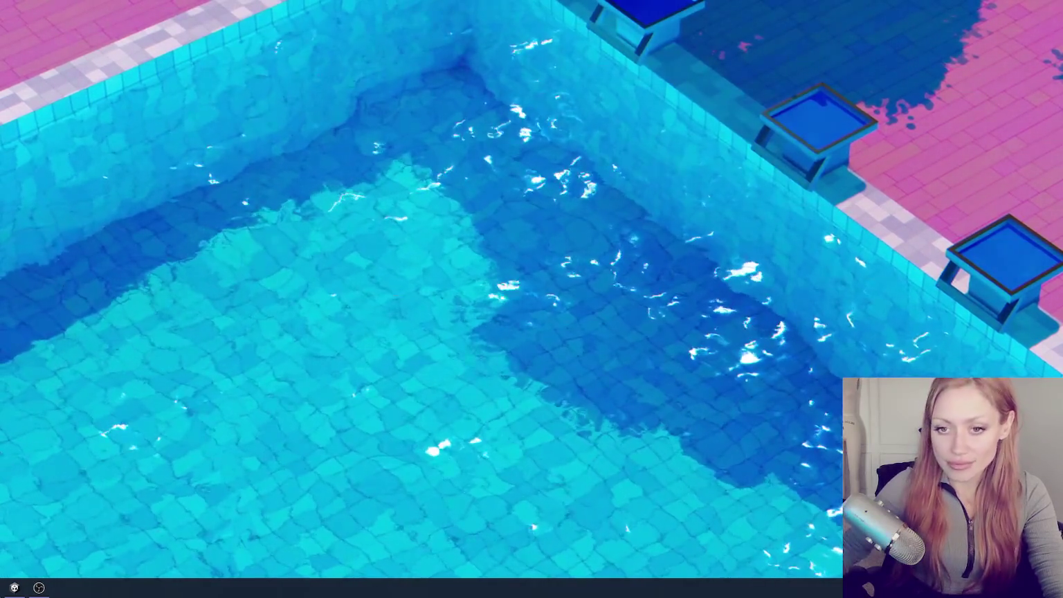
# Return to Unity, close the pause menu, walk toward the gate, then widen the Project panel
pyautogui.click(17, 590)
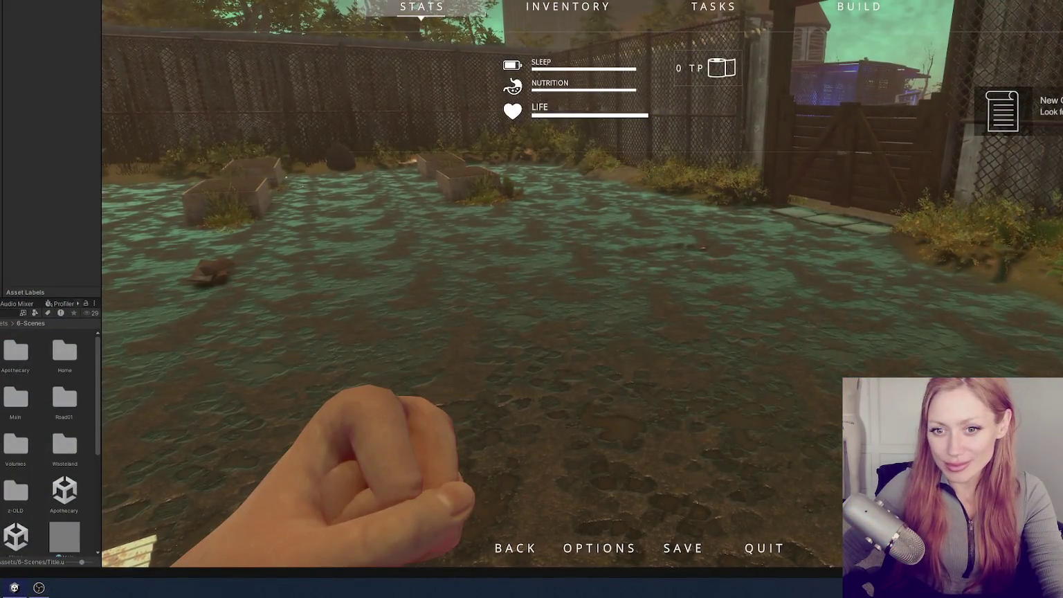
pyautogui.press('Escape')
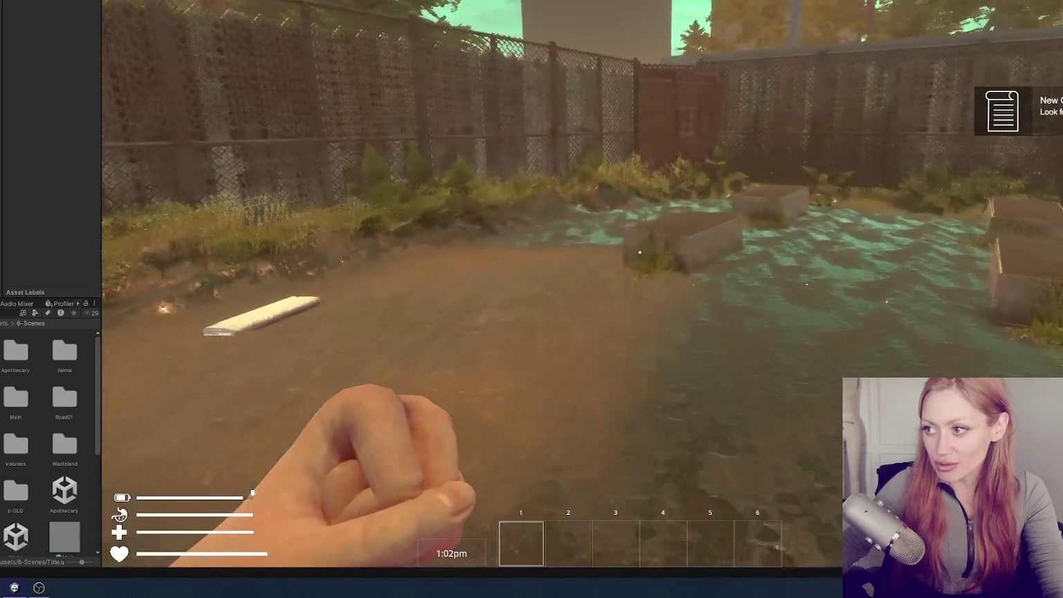
pyautogui.press('w')
pyautogui.press('w')
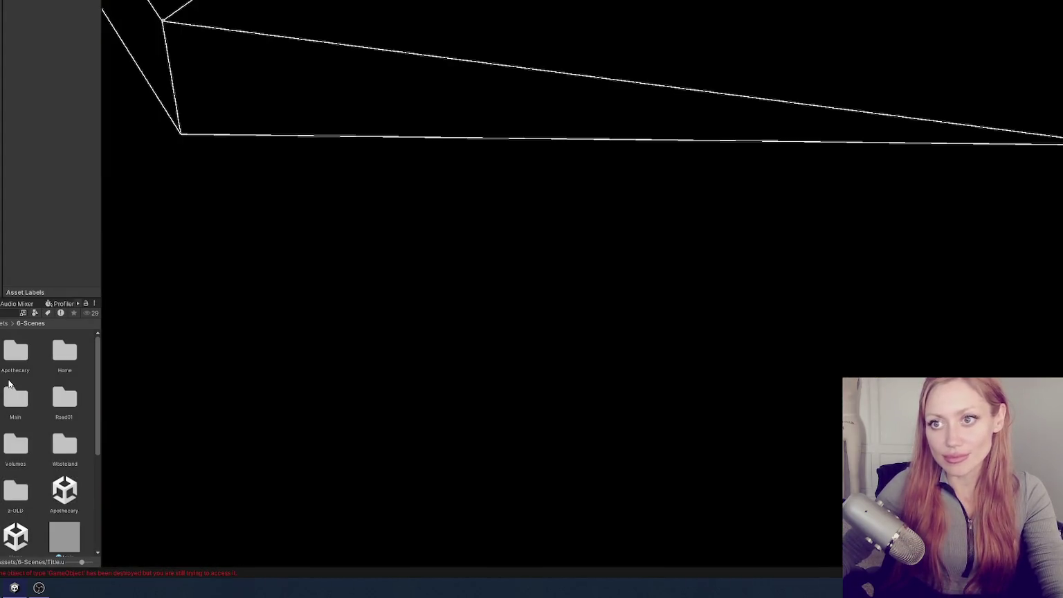
pyautogui.moveTo(102, 266); pyautogui.dragTo(317, 262)
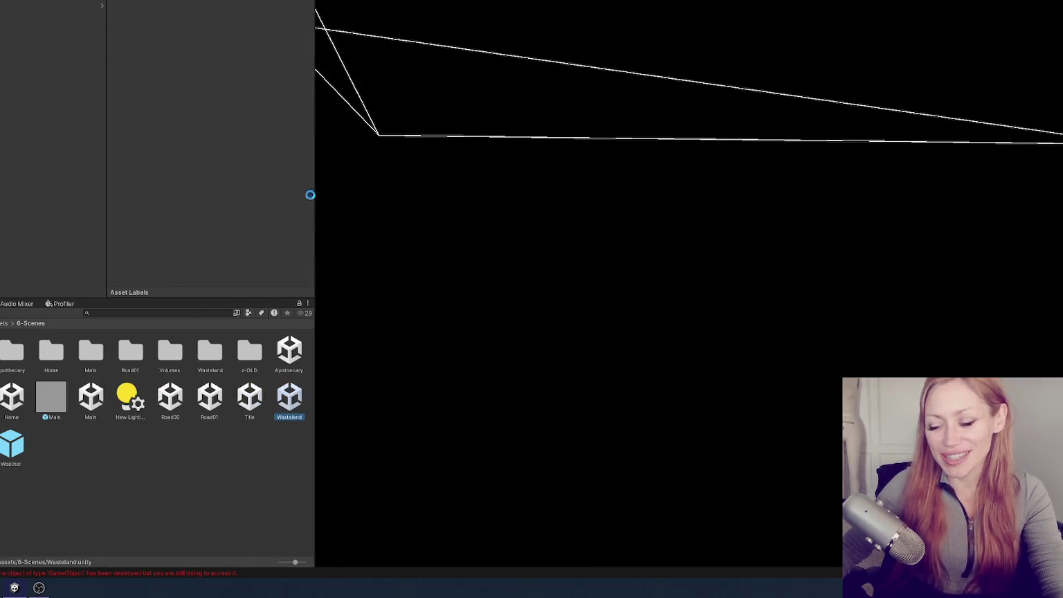
# Open Wasteland, check a spawn cube's Spawn Item setting, then open the Title scene
pyautogui.doubleClick(101, 39)
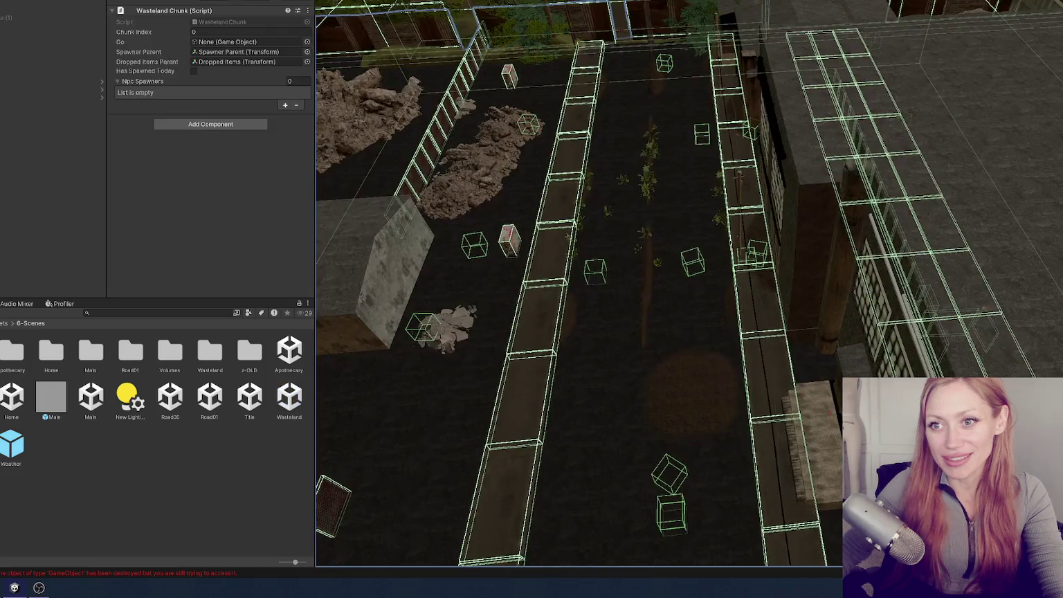
pyautogui.click(595, 272)
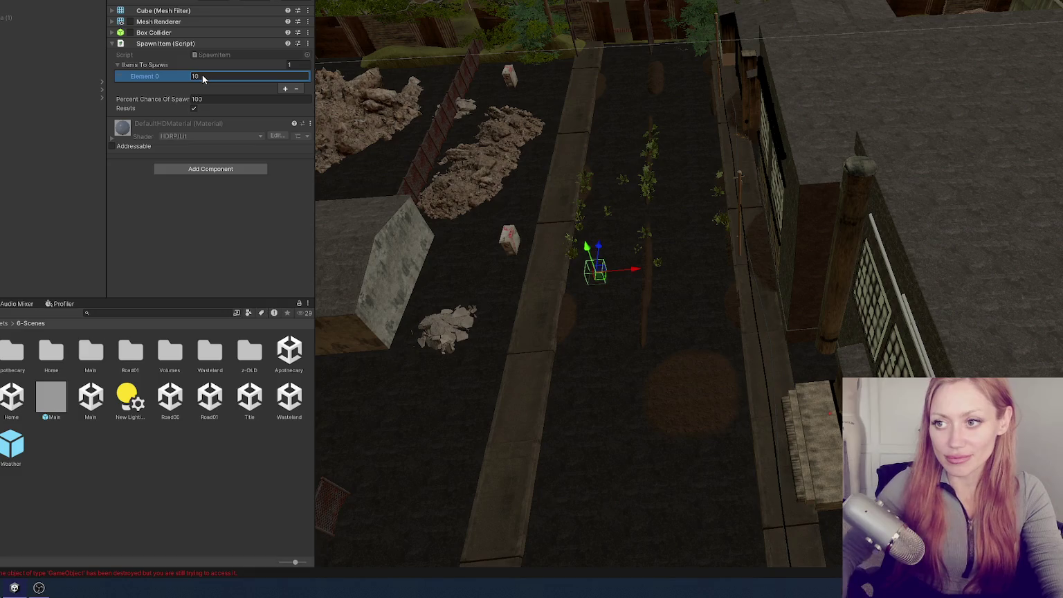
pyautogui.doubleClick(252, 397)
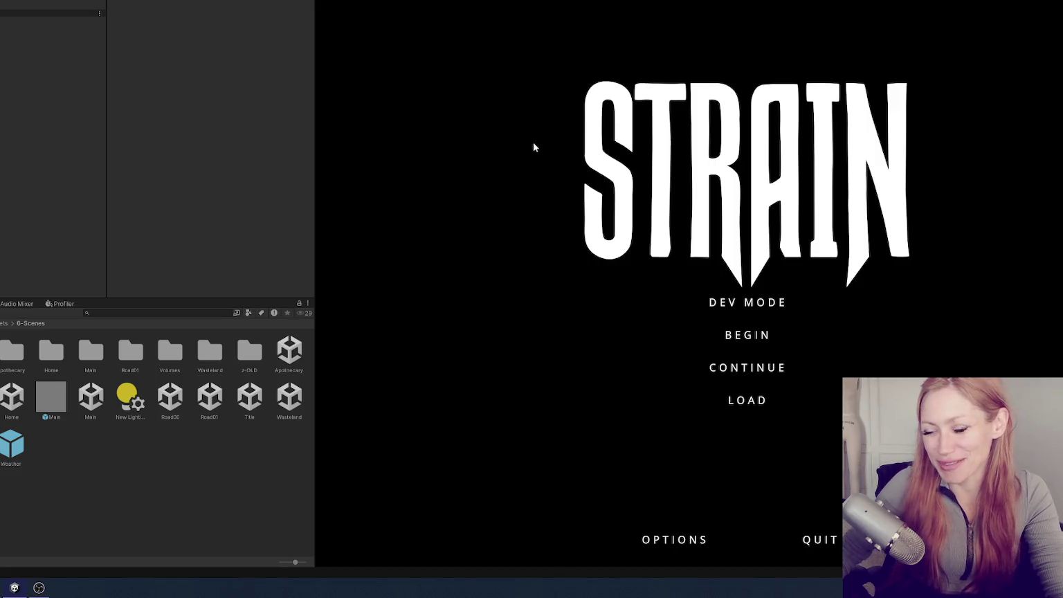
# Start the game in Dev Mode, drop the plank, and browse the BUILD item list
pyautogui.click(752, 300)
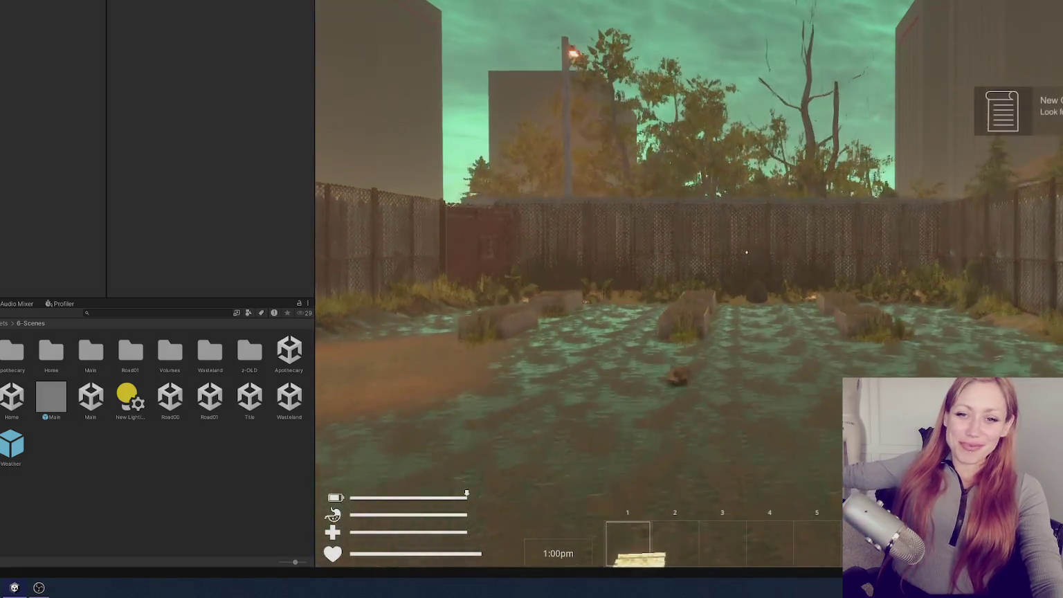
pyautogui.press('q')
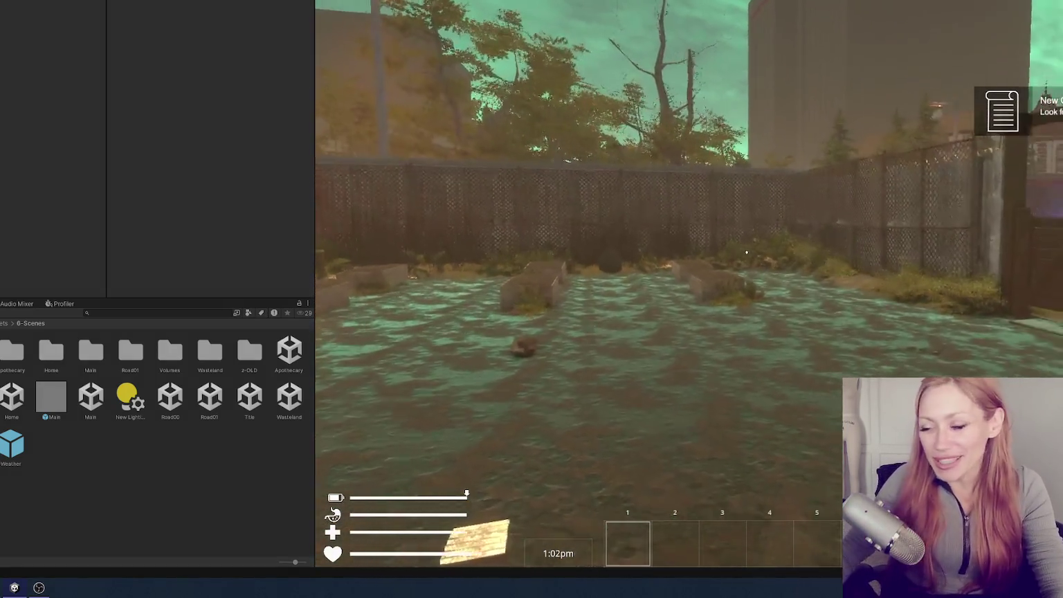
pyautogui.press('Tab')
pyautogui.click(966, 6)
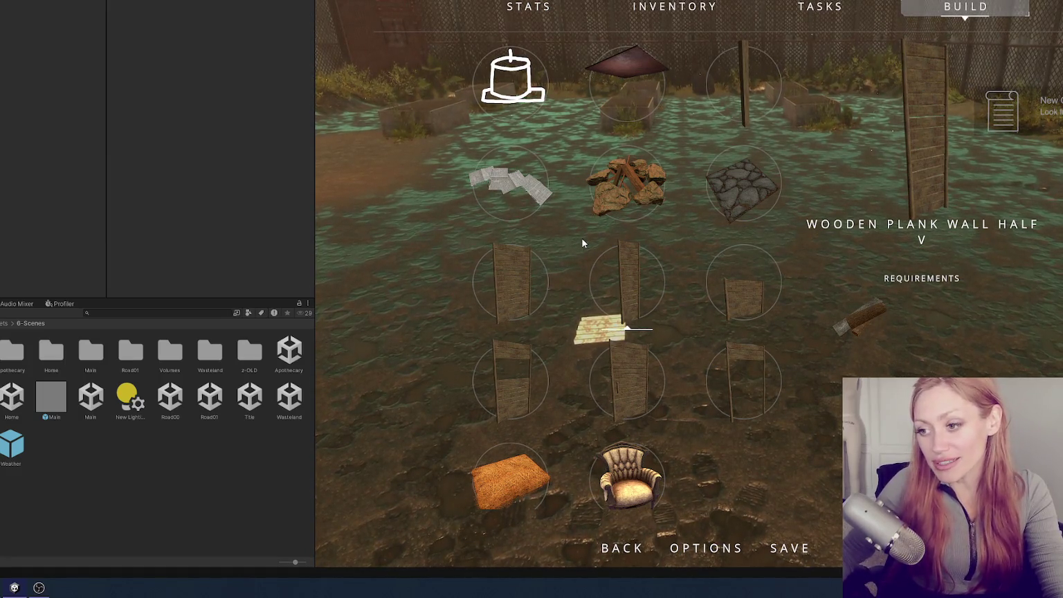
pyautogui.moveTo(316, 169); pyautogui.dragTo(123, 169)
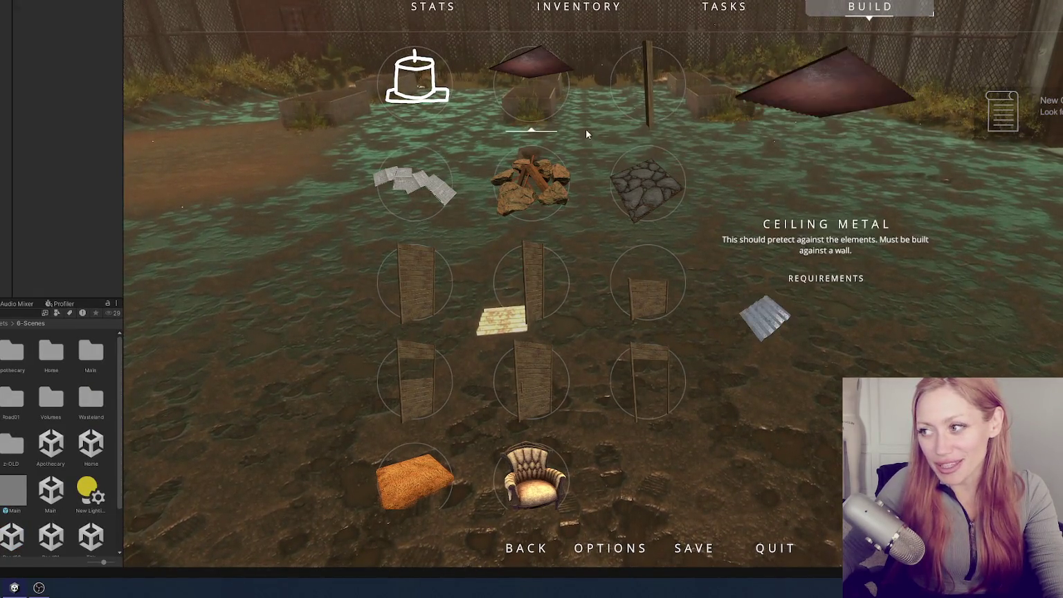
# Close the build menu and walk through the red door into the next area
pyautogui.click(647, 169)
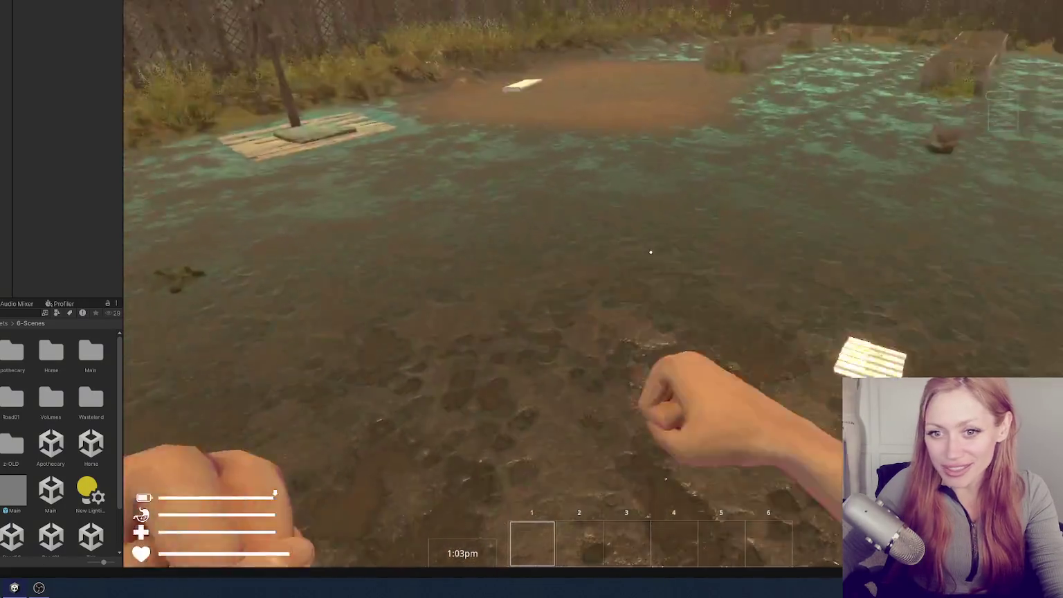
pyautogui.press('w')
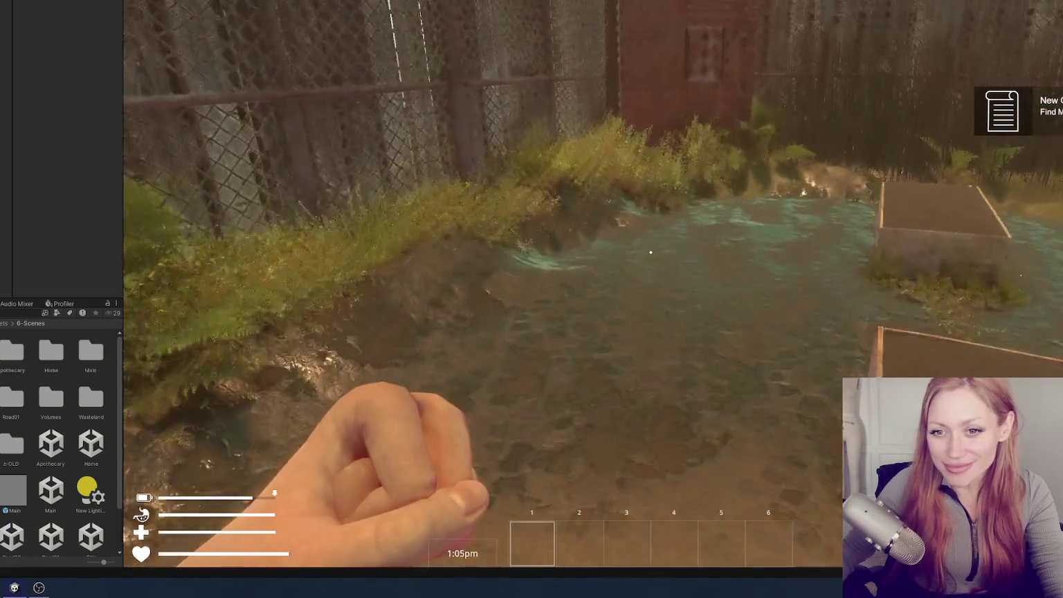
pyautogui.press('e')
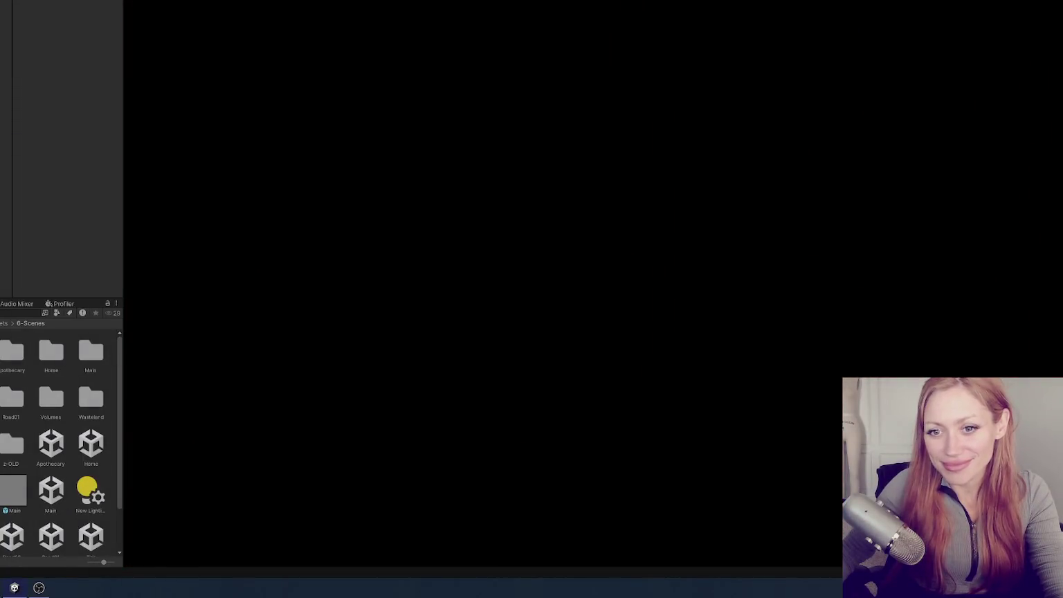
# Walk through the fenced alley and the grassy alley, back onto the street
pyautogui.press('w')
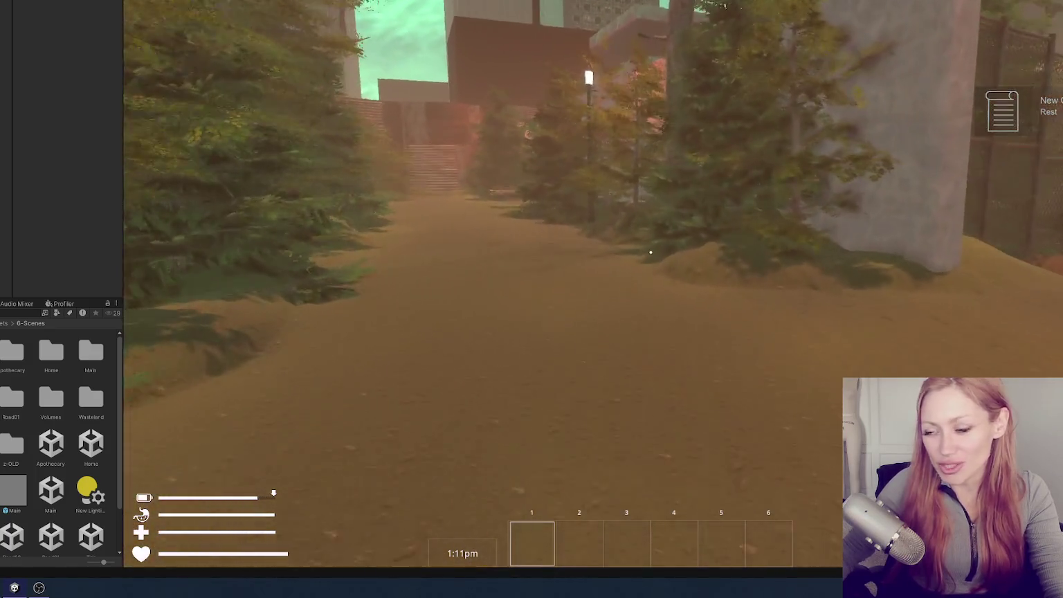
pyautogui.press('w')
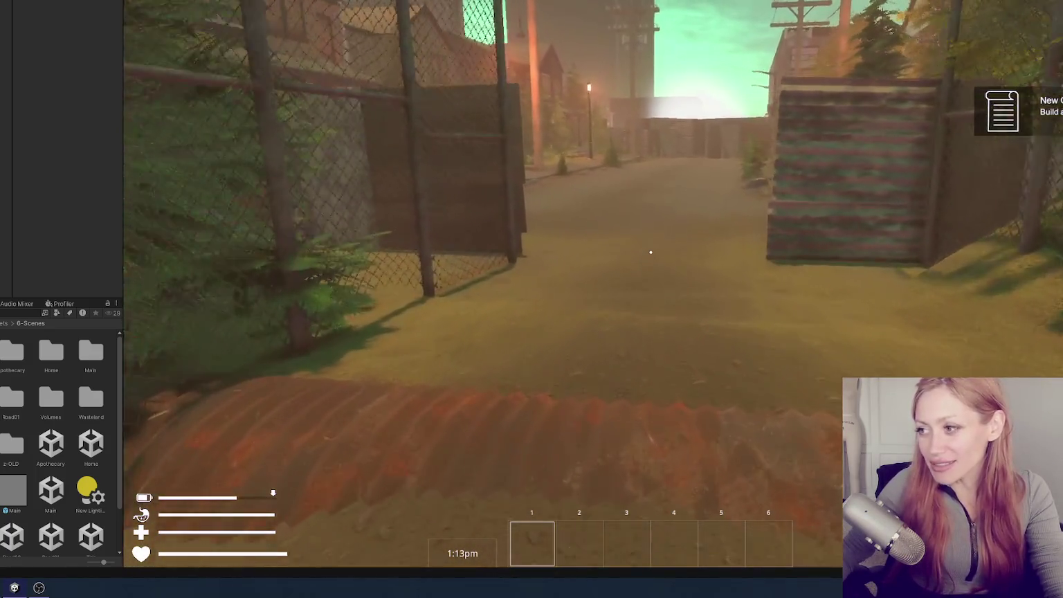
pyautogui.press('w')
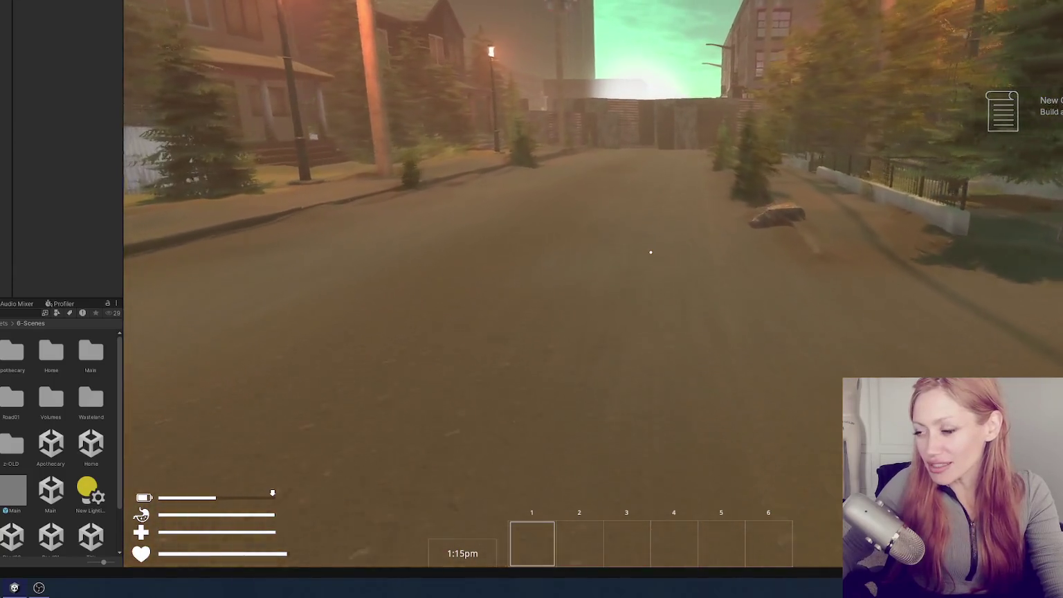
pyautogui.press('w')
pyautogui.press('w')
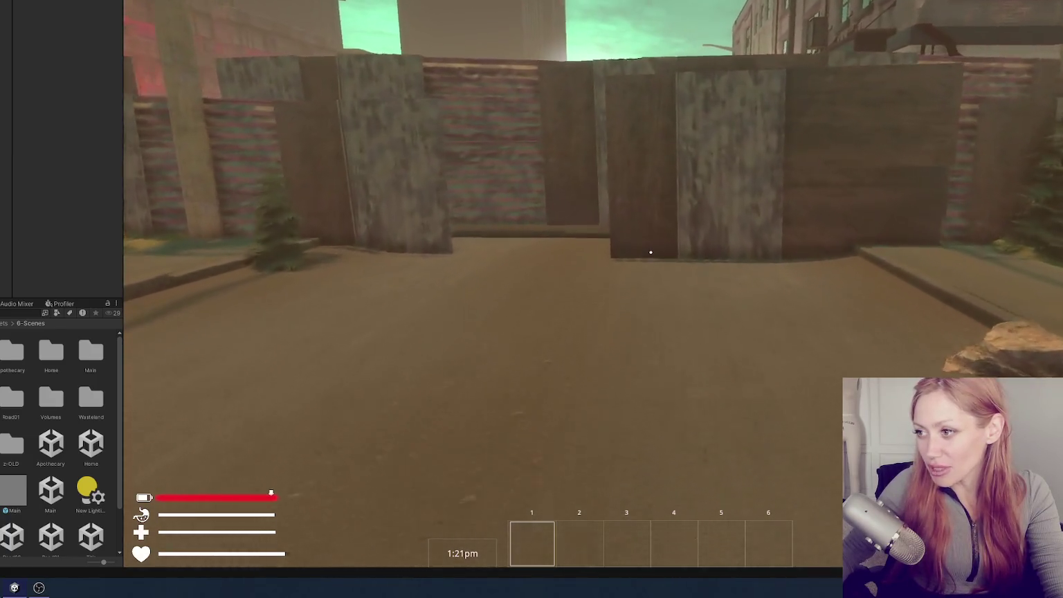
pyautogui.press('w')
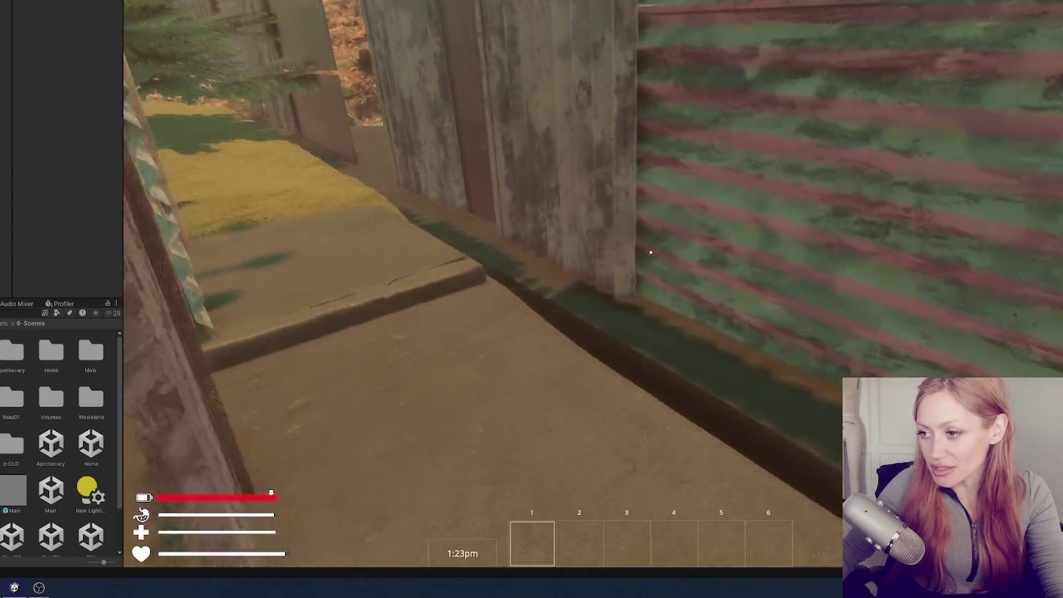
pyautogui.press('w')
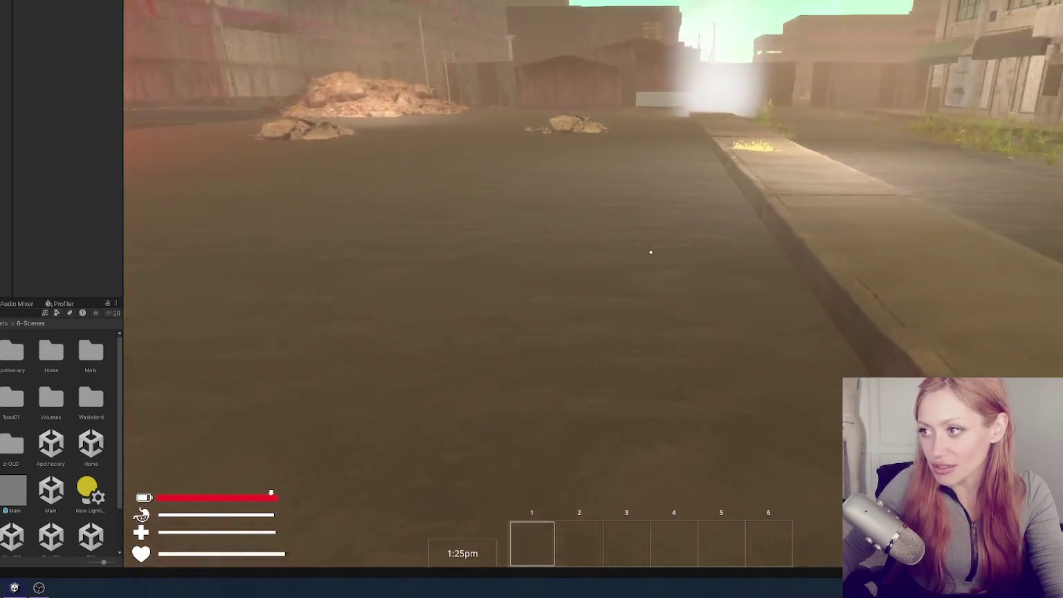
# Walk across the street toward the shopfronts and curbside ferns, then pause the game
pyautogui.press('w')
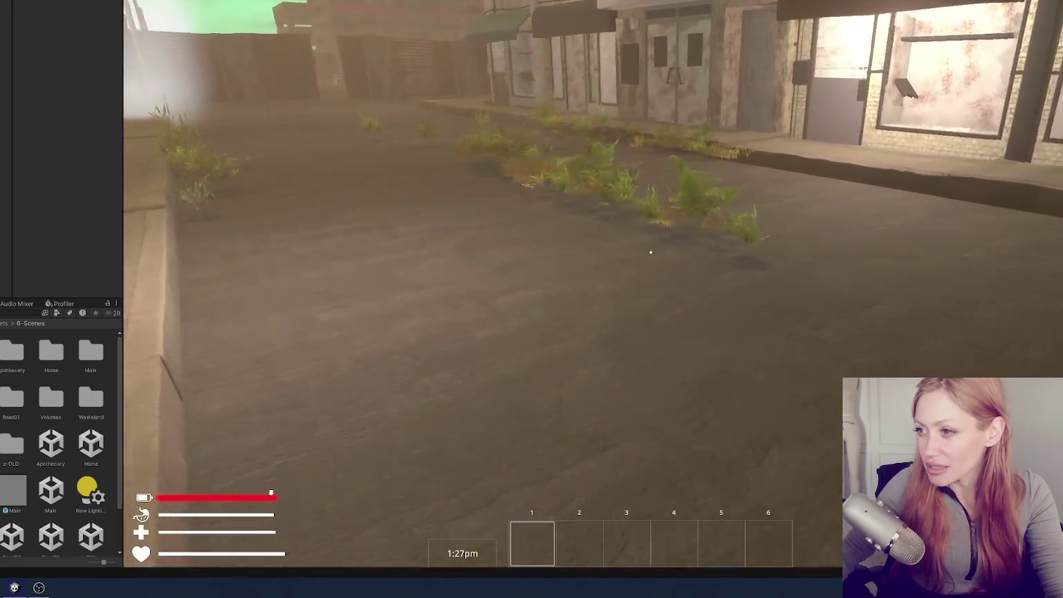
pyautogui.press('w')
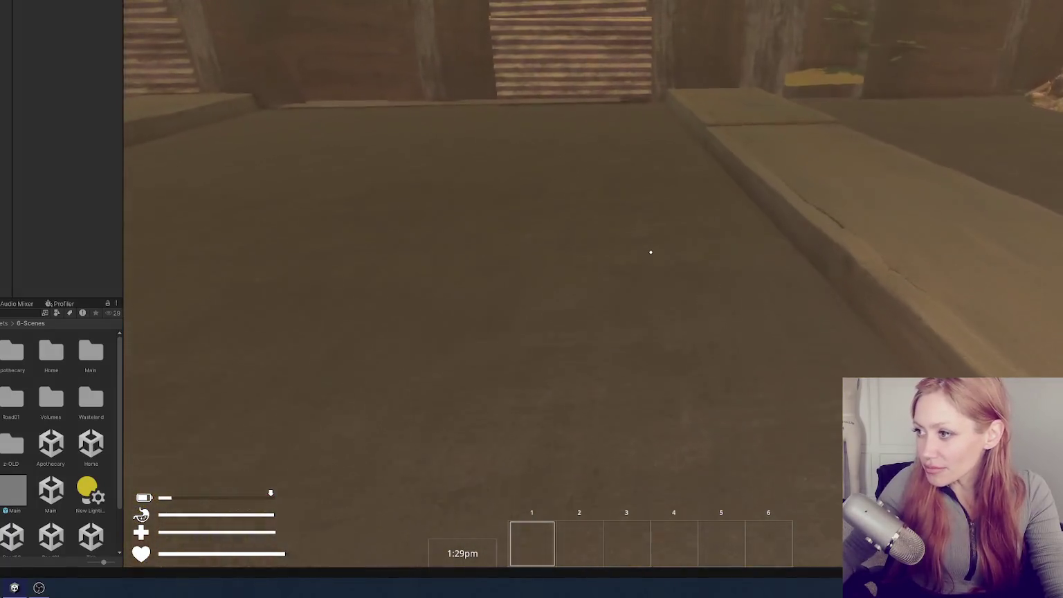
pyautogui.press('w')
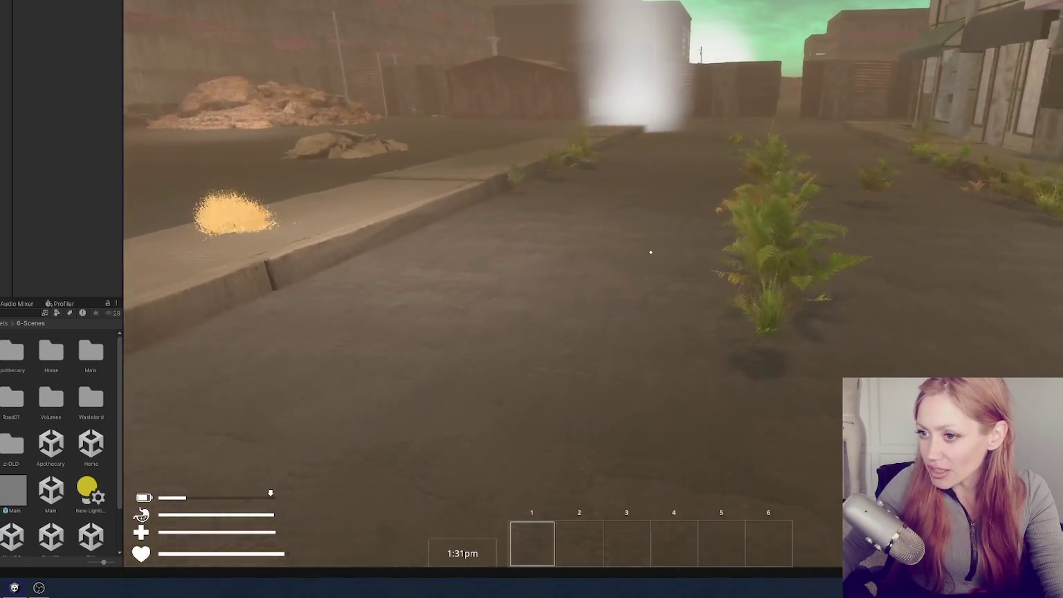
pyautogui.press('w')
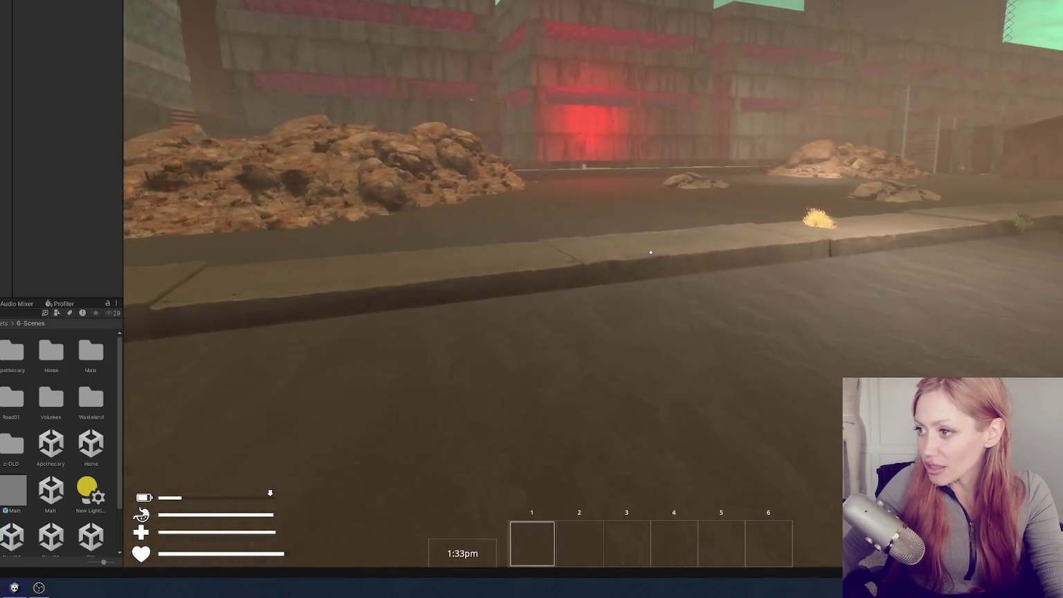
pyautogui.press('w')
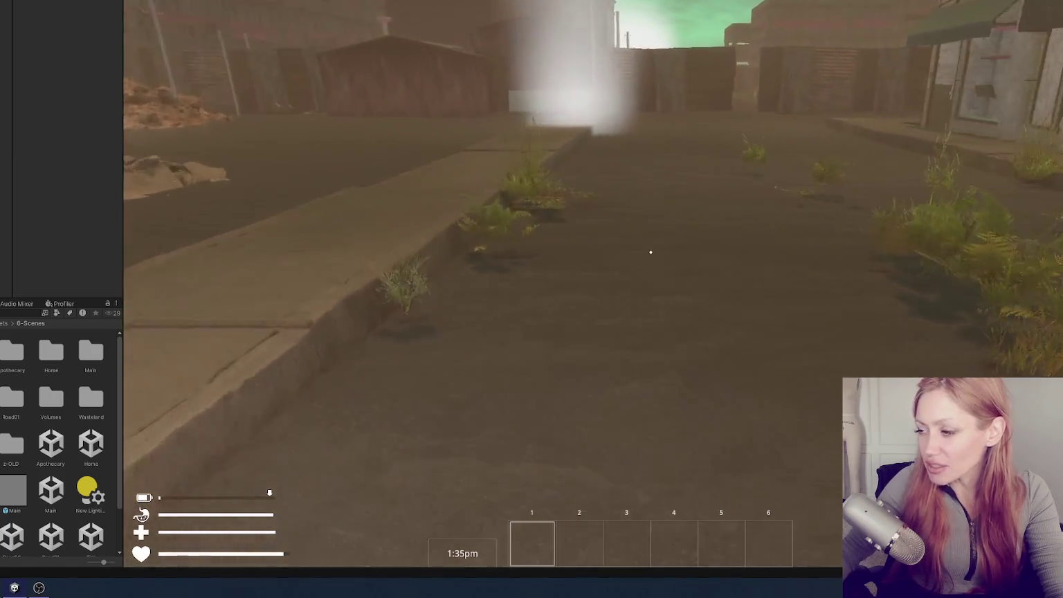
pyautogui.press('w')
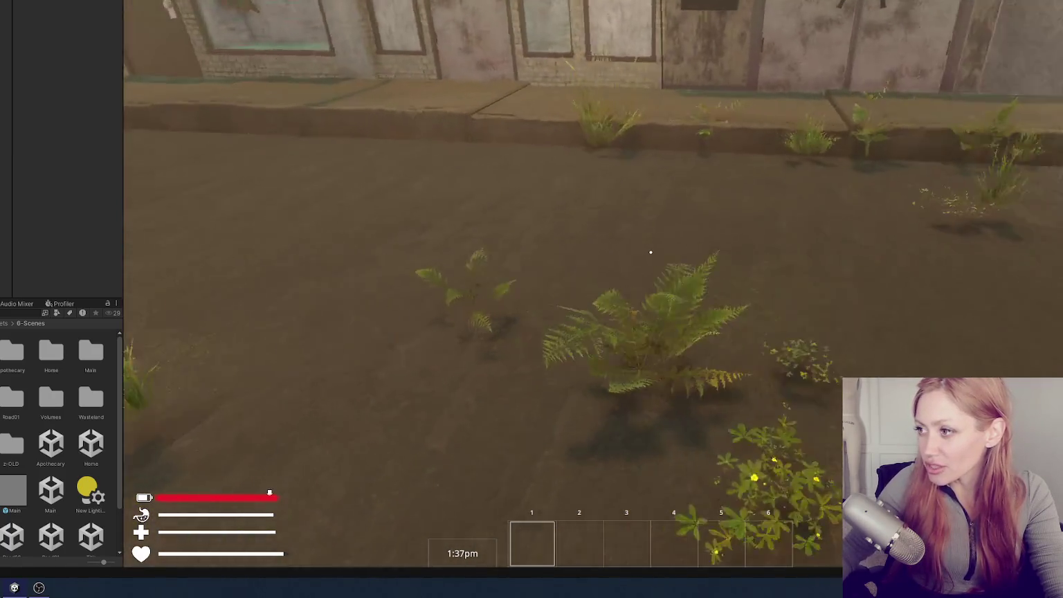
pyautogui.press('w')
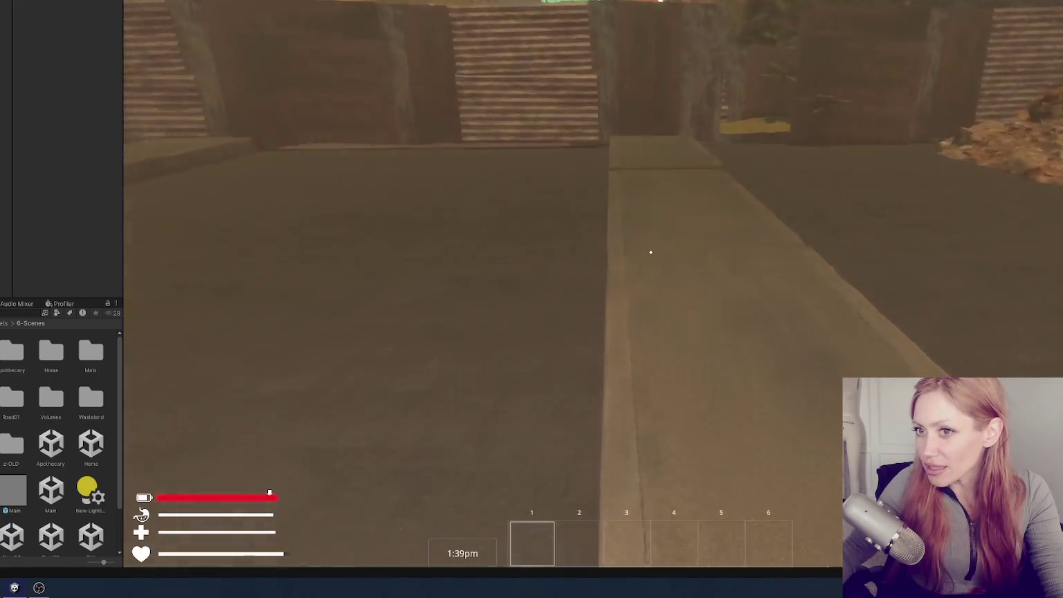
pyautogui.press('Escape')
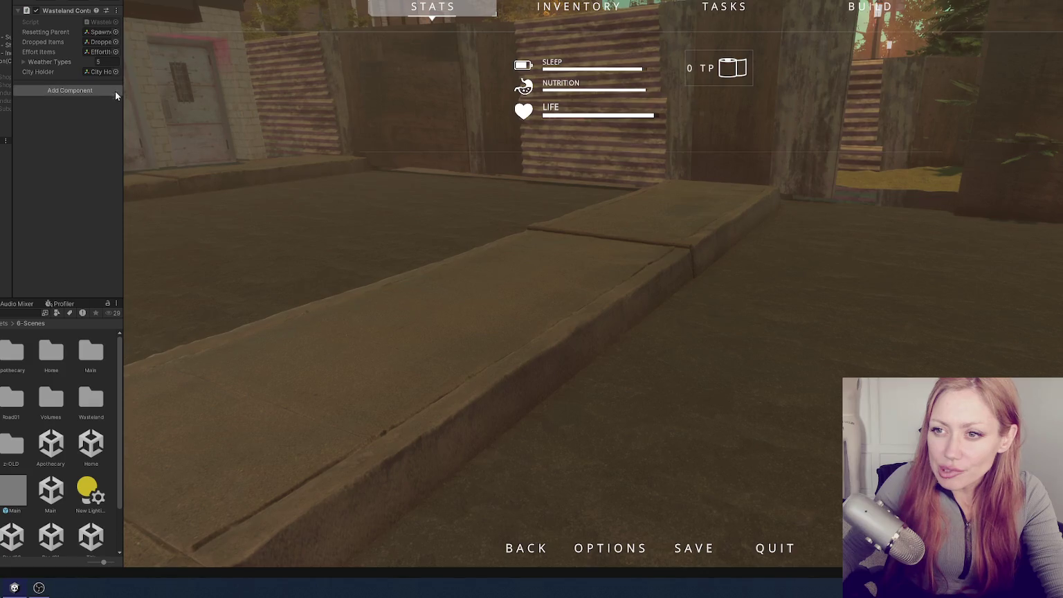
# Widen the Inspector to show the barricade's Effort settings, then frame and orbit the Wooden Barricade
pyautogui.moveTo(124, 90); pyautogui.dragTo(233, 93)
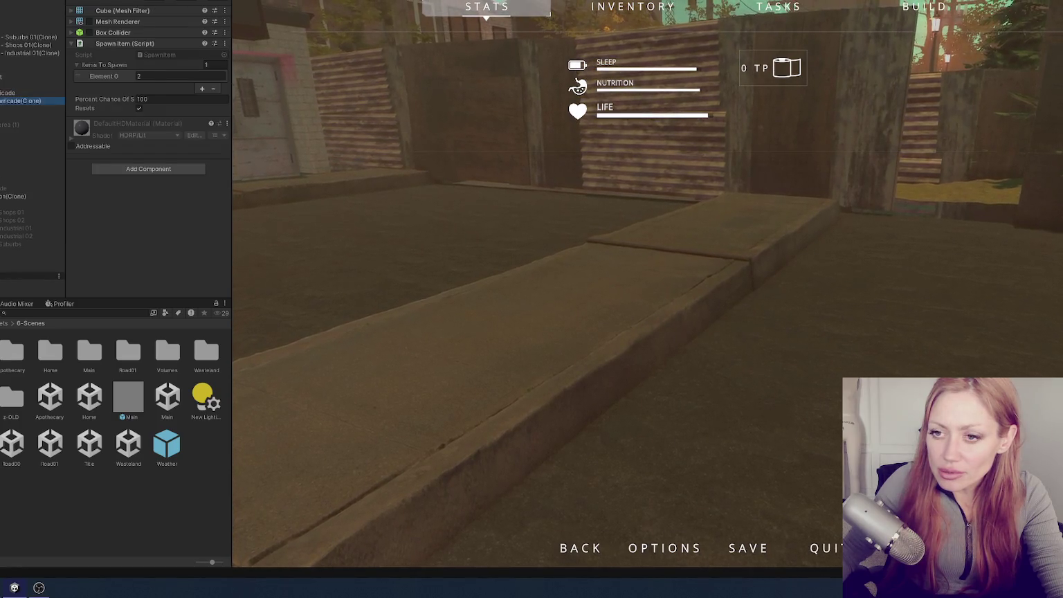
pyautogui.scroll(10, 149, 146)
pyautogui.doubleClick(21, 101)
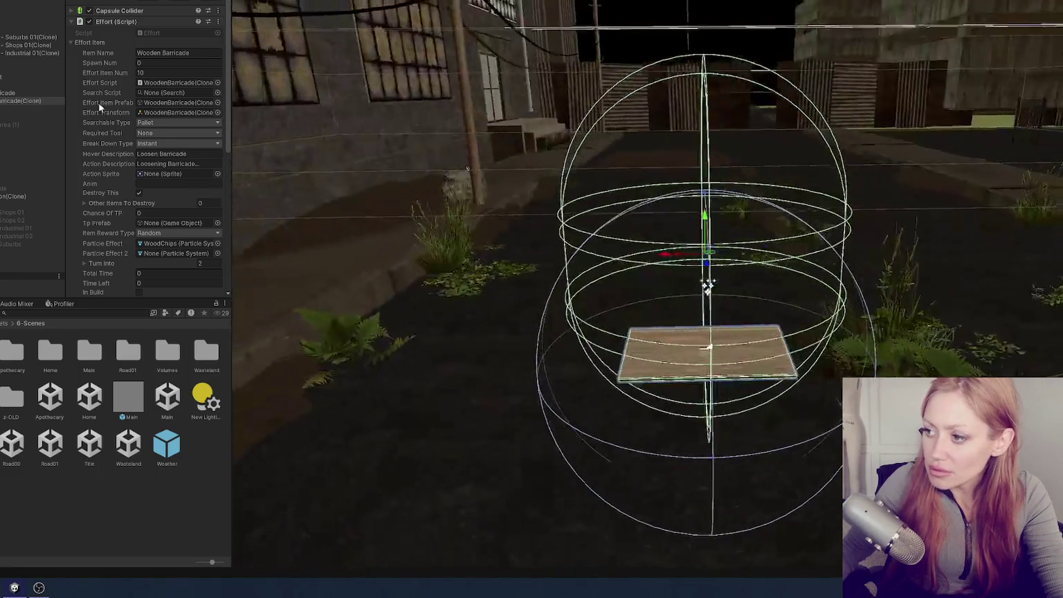
pyautogui.moveTo(693, 104)
pyautogui.mouseDown()
pyautogui.moveTo(704, 95)
pyautogui.moveTo(652, 104)
pyautogui.mouseUp()
pyautogui.scroll(-10, 679, 146)
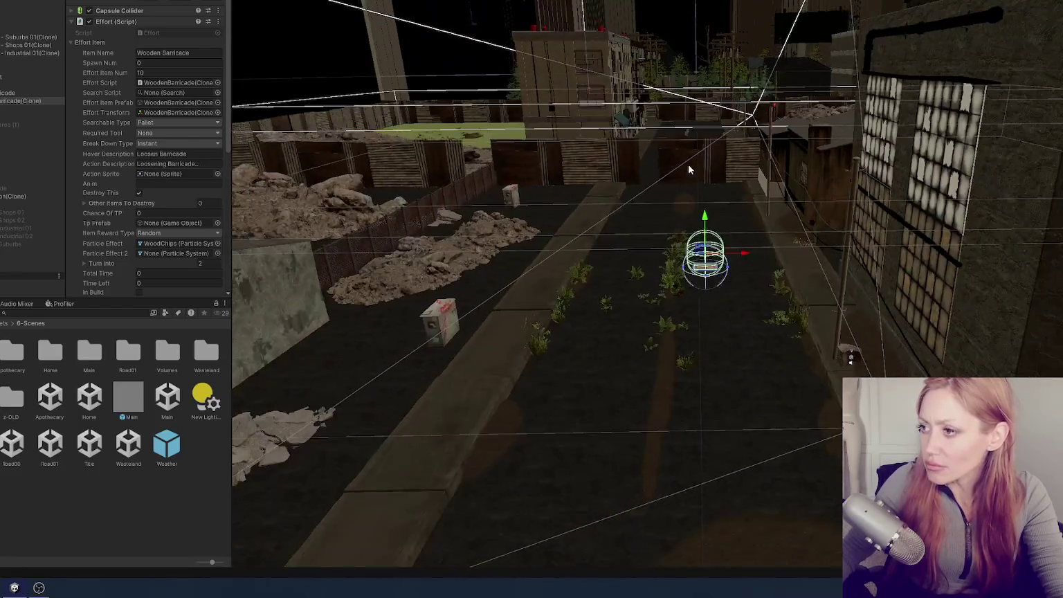
pyautogui.moveTo(688, 169)
pyautogui.mouseDown()
pyautogui.moveTo(663, 156)
pyautogui.moveTo(373, 241)
pyautogui.mouseUp()
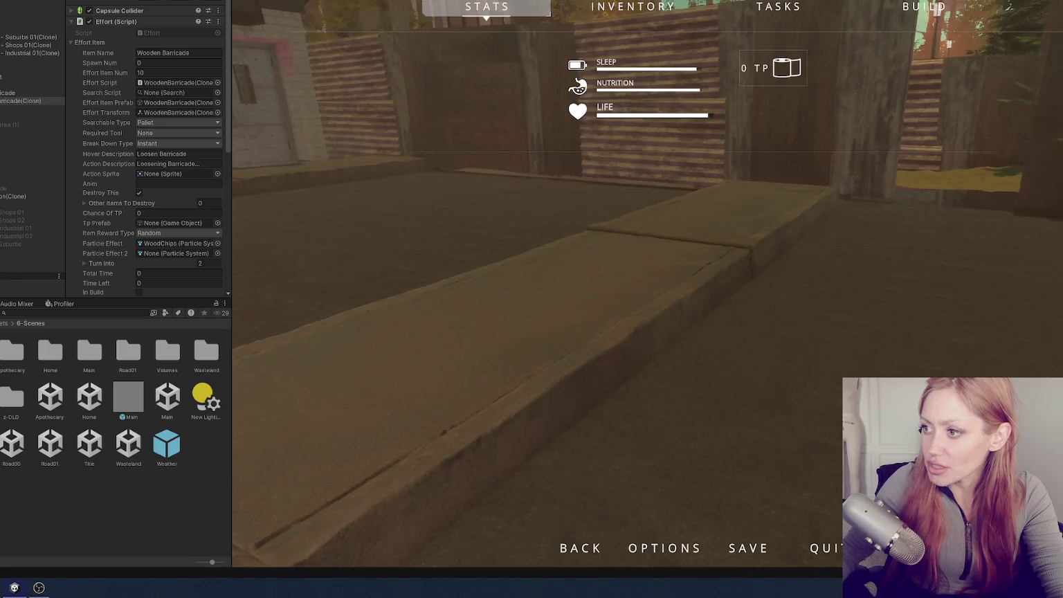
# Resume play, walk among the rubble piles and street buildings, then pause and zoom out the scene
pyautogui.press('Escape')
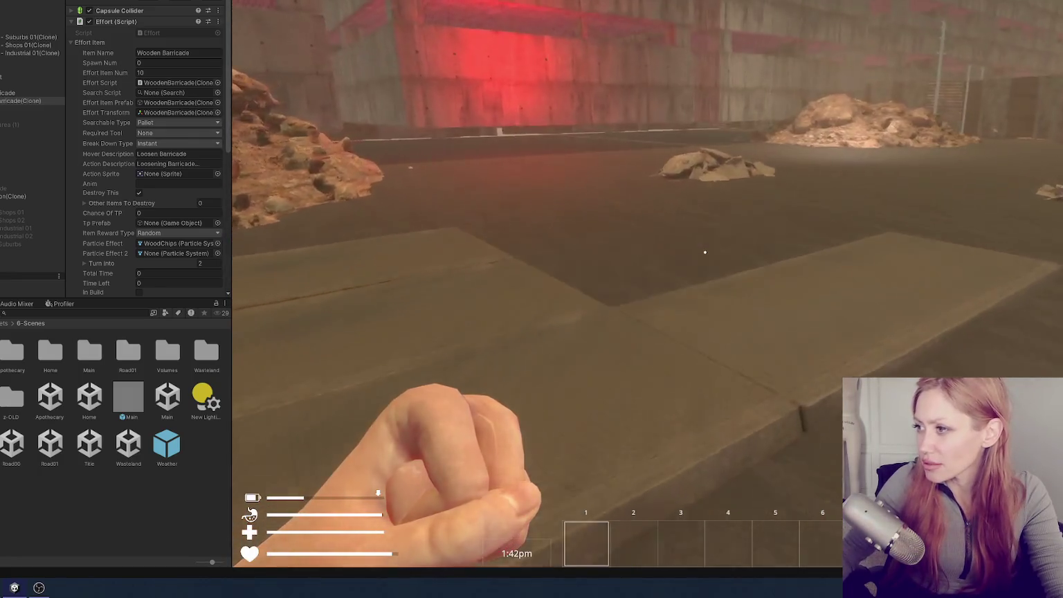
pyautogui.press('w')
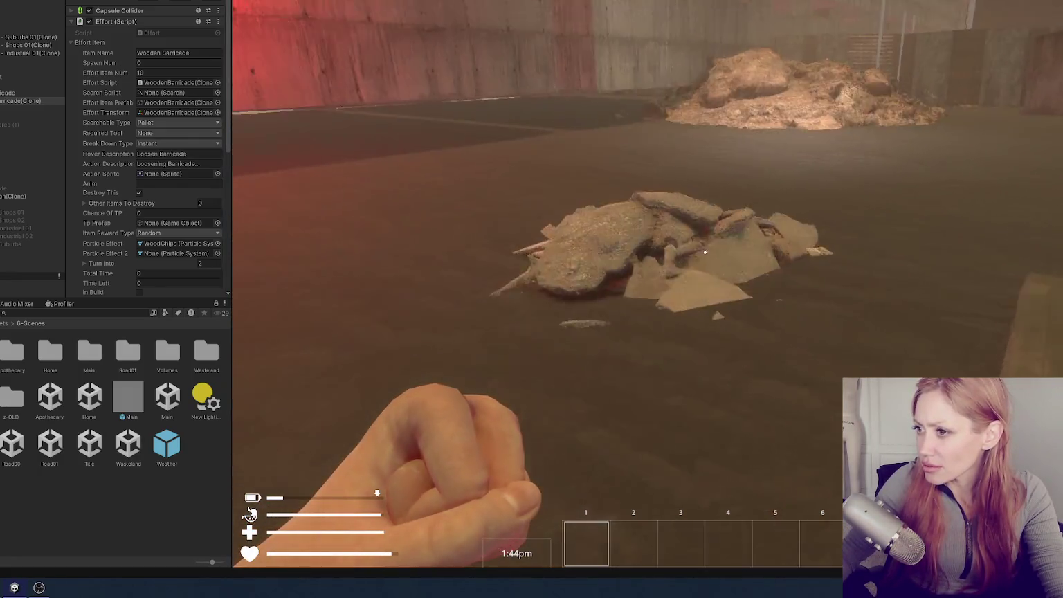
pyautogui.press('w')
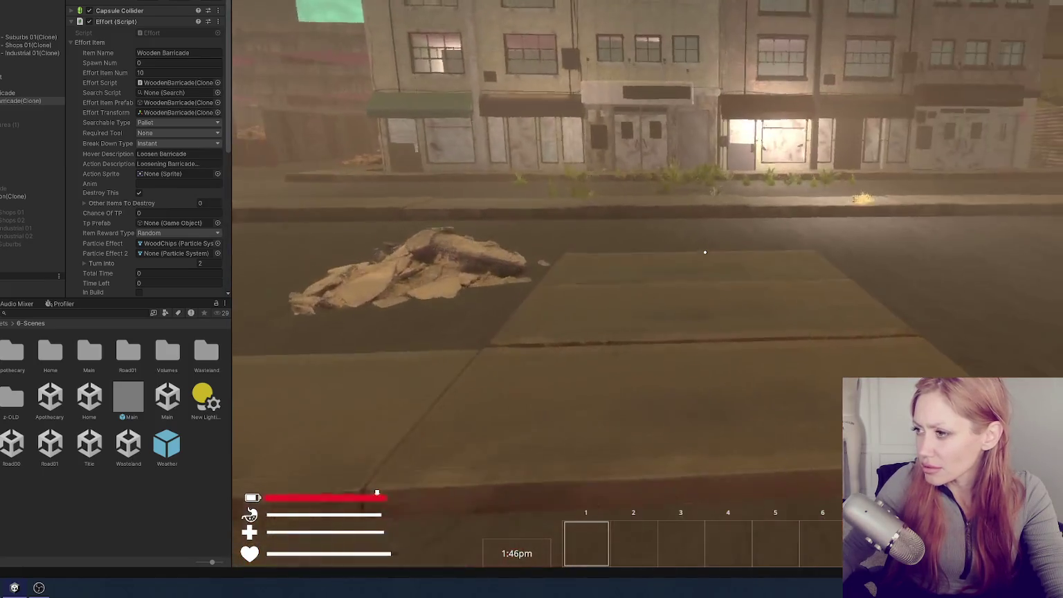
pyautogui.press('w')
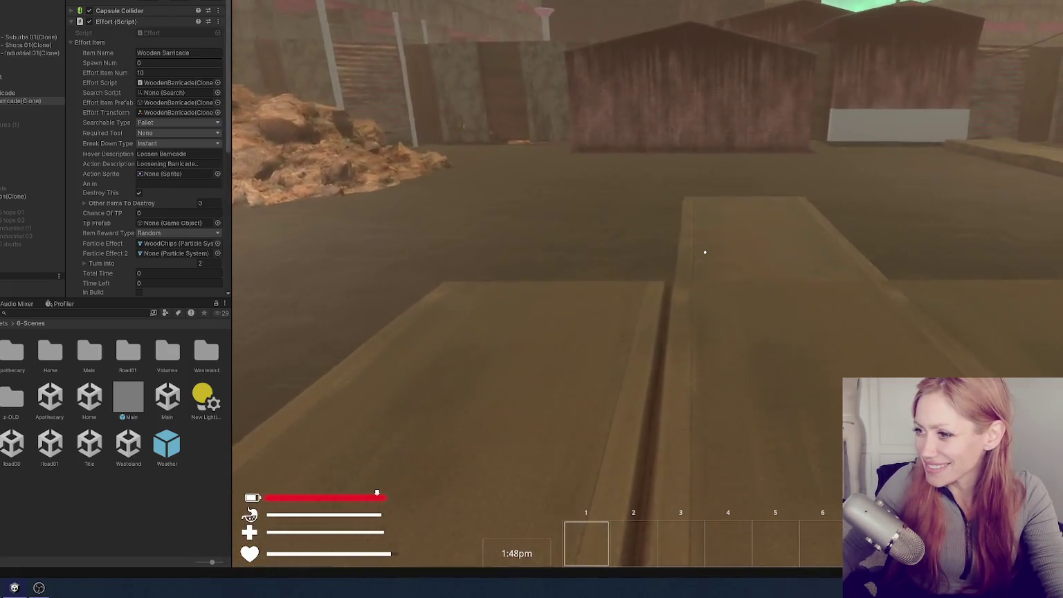
pyautogui.press('w')
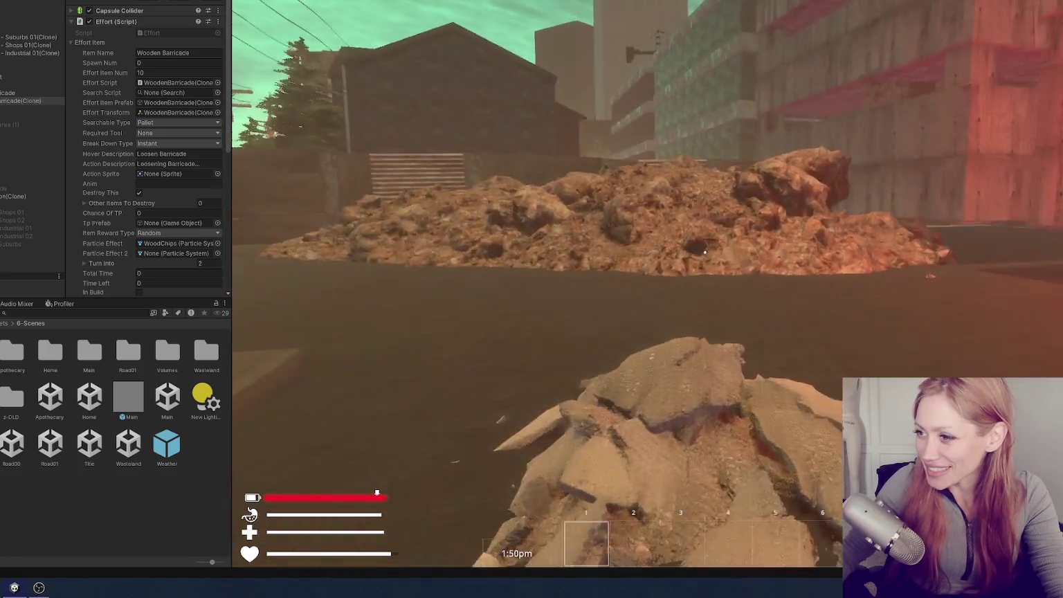
pyautogui.press('w')
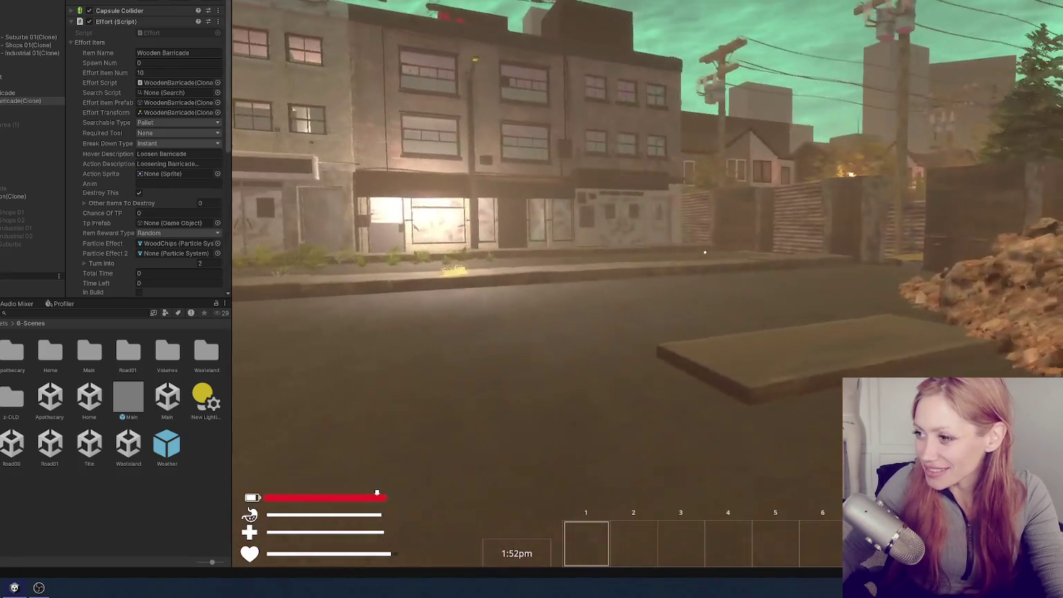
pyautogui.press('w')
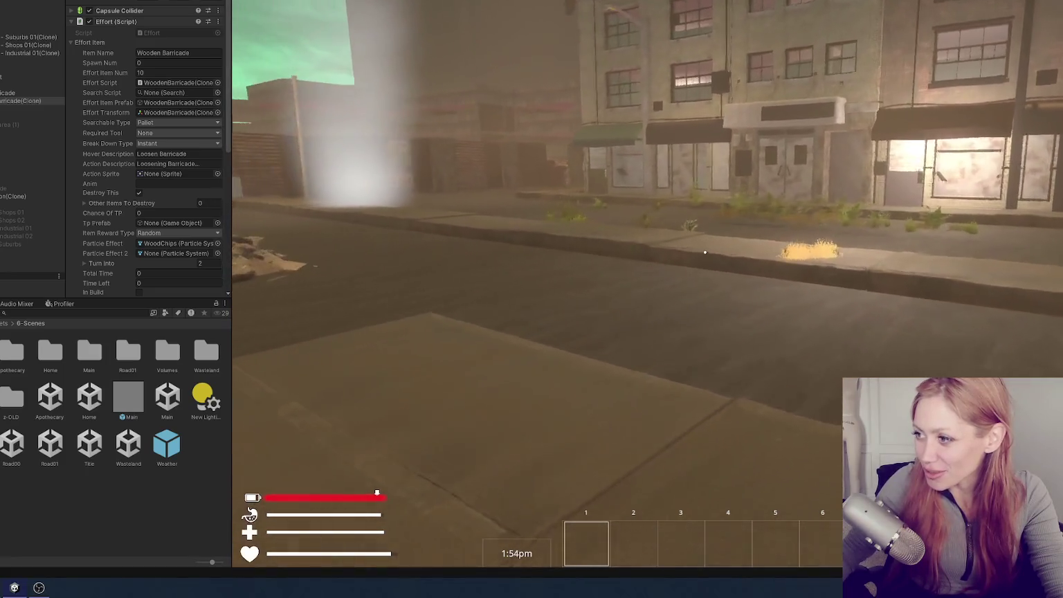
pyautogui.press('Escape')
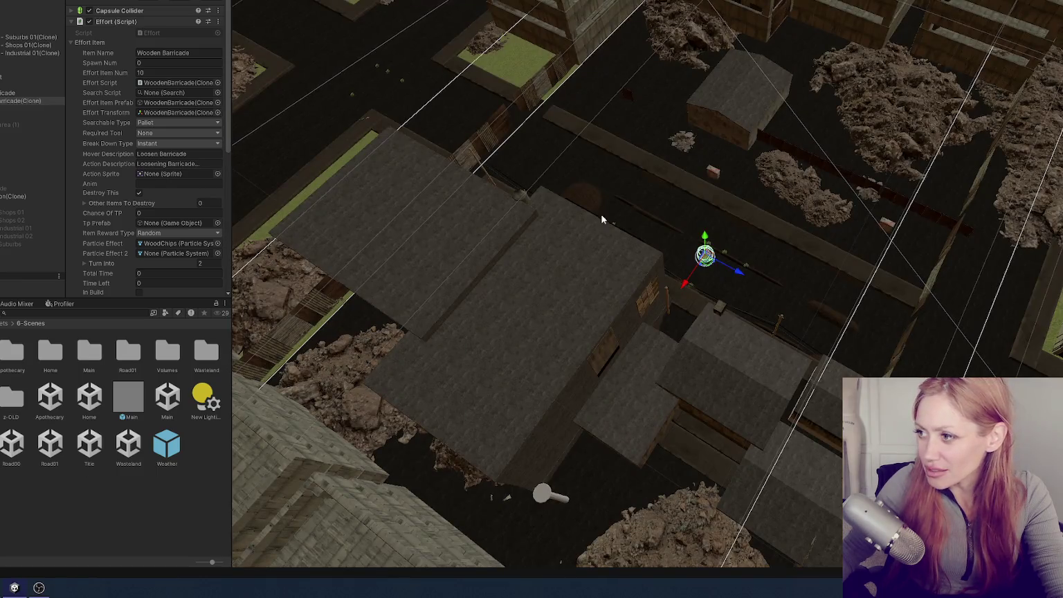
pyautogui.scroll(-10, 772, 208)
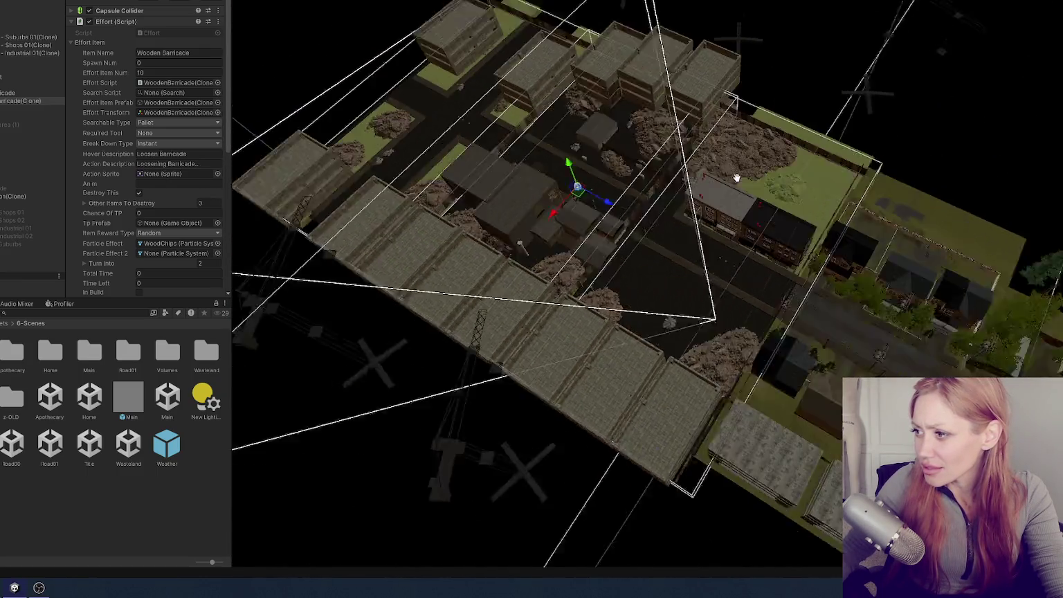
# Pan the Scene view across the eastern houses and trees, then resume first-person play
pyautogui.moveTo(786, 215); pyautogui.dragTo(688, 148)
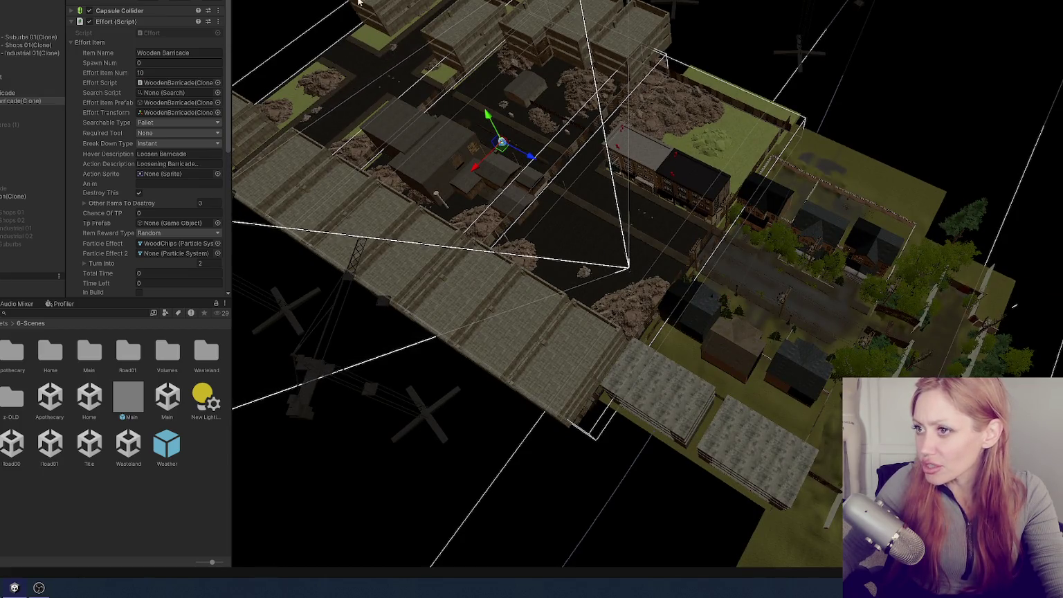
pyautogui.hotkey('ctrl', 'p')
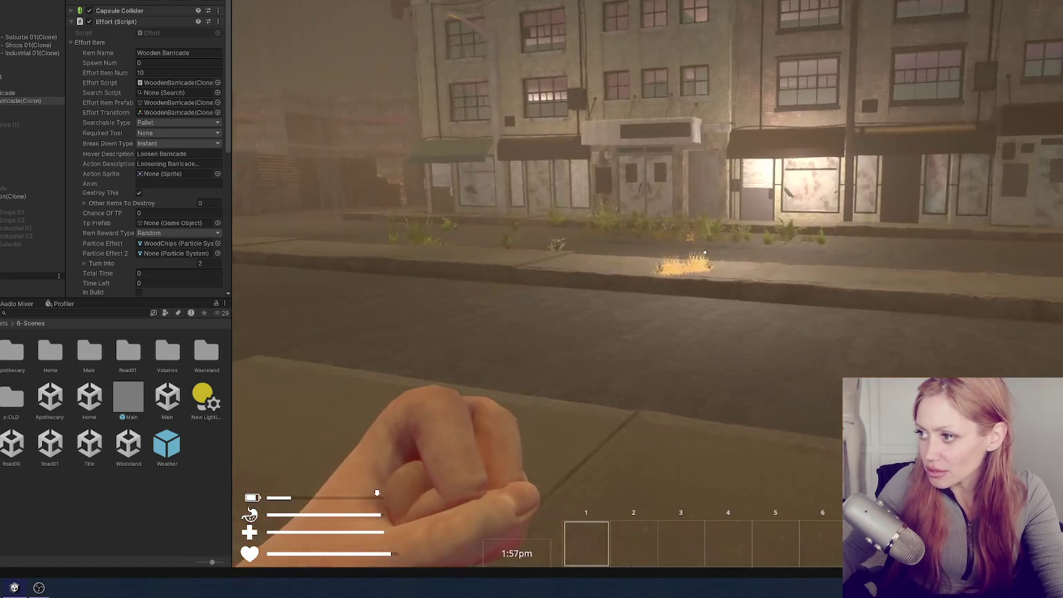
# Walk past the debris pile and wooden fence, down the brick street to the barricade plank
pyautogui.press('w')
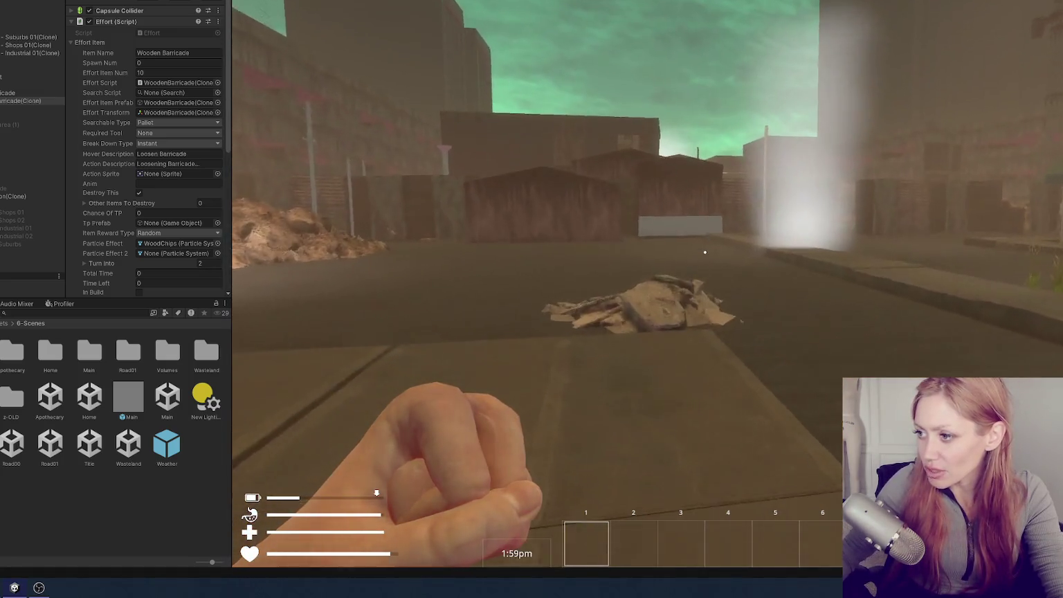
pyautogui.press('w')
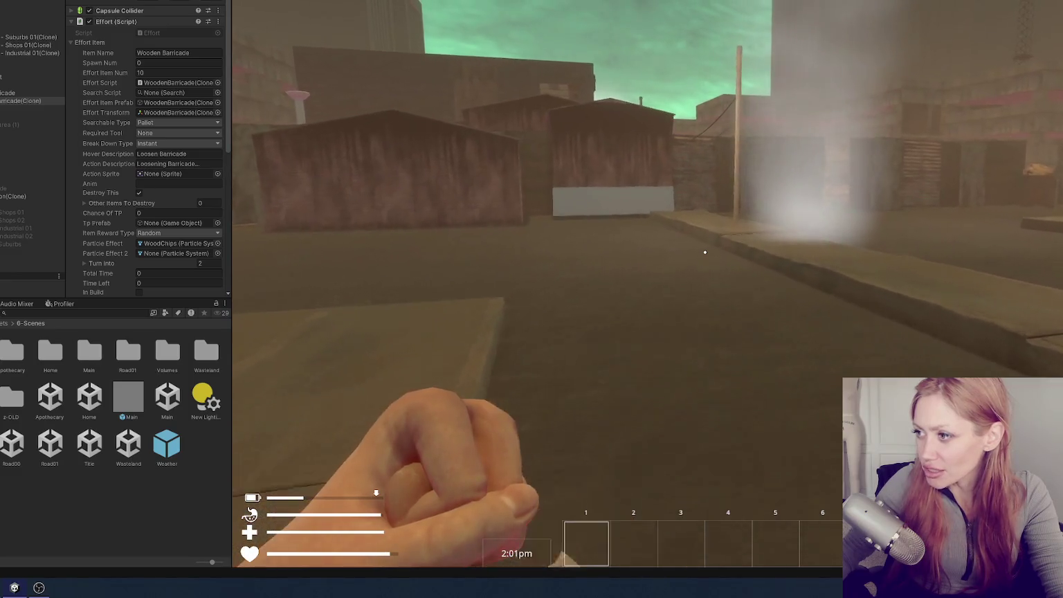
pyautogui.press('w')
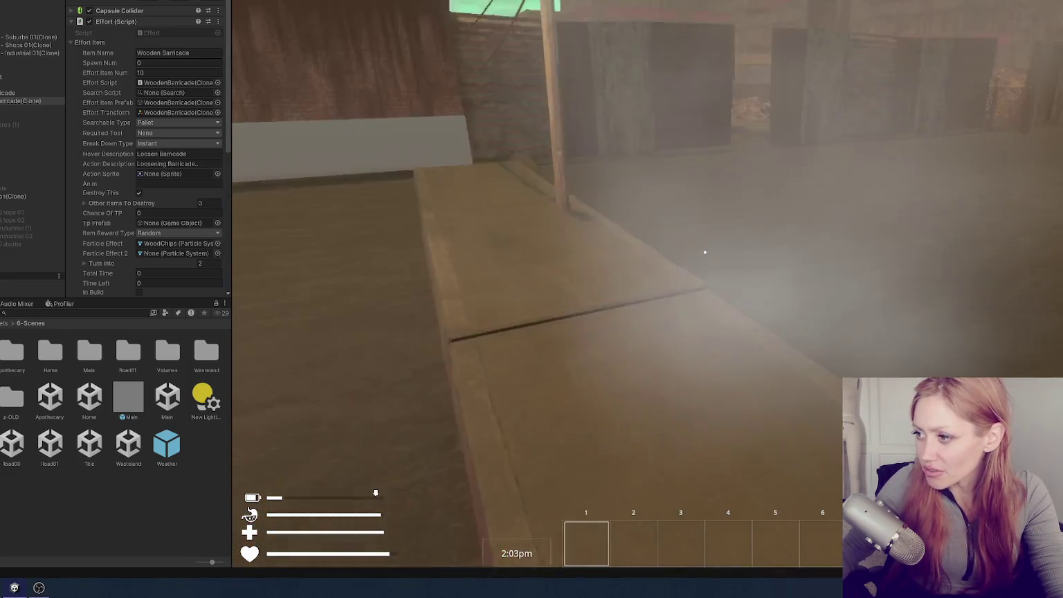
pyautogui.press('w')
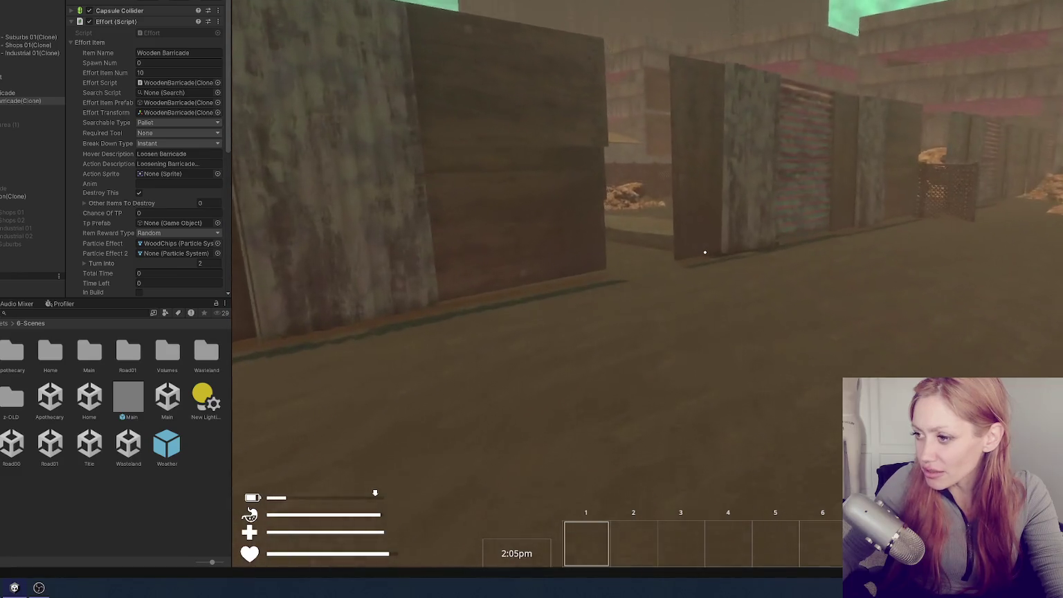
pyautogui.press('w')
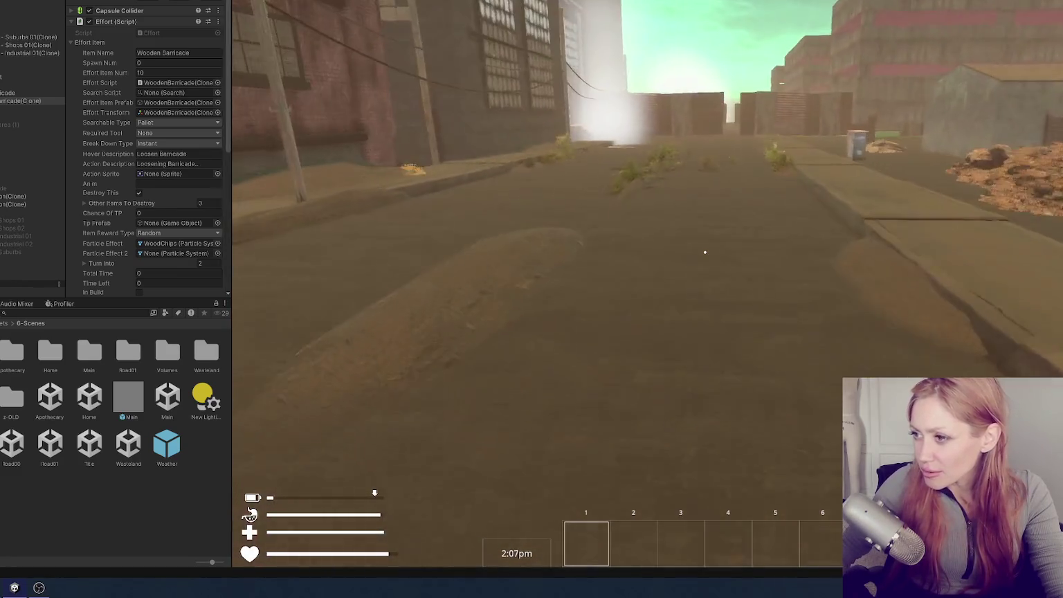
pyautogui.press('w')
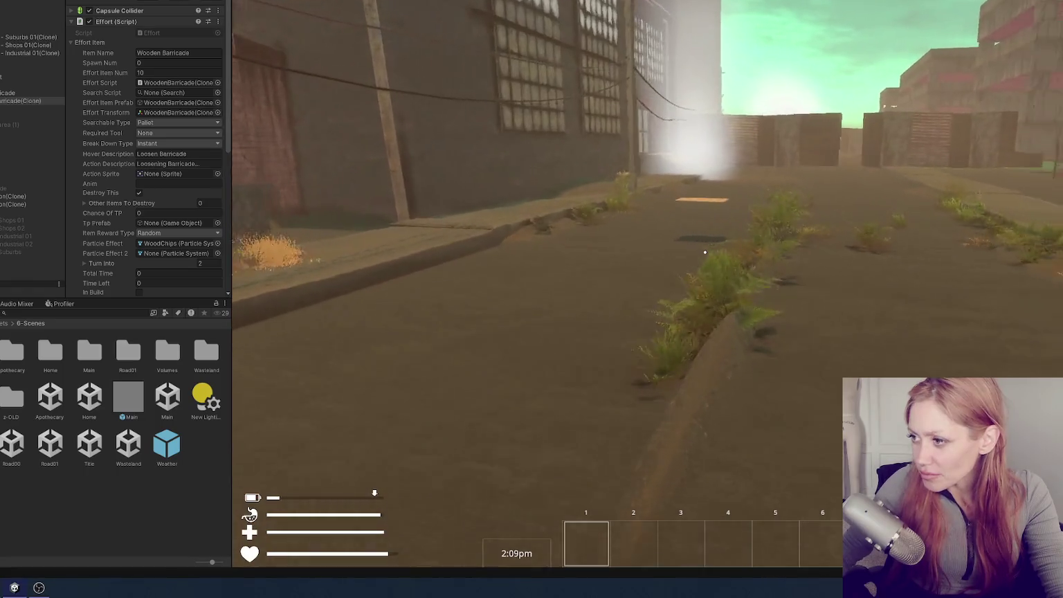
pyautogui.press('w')
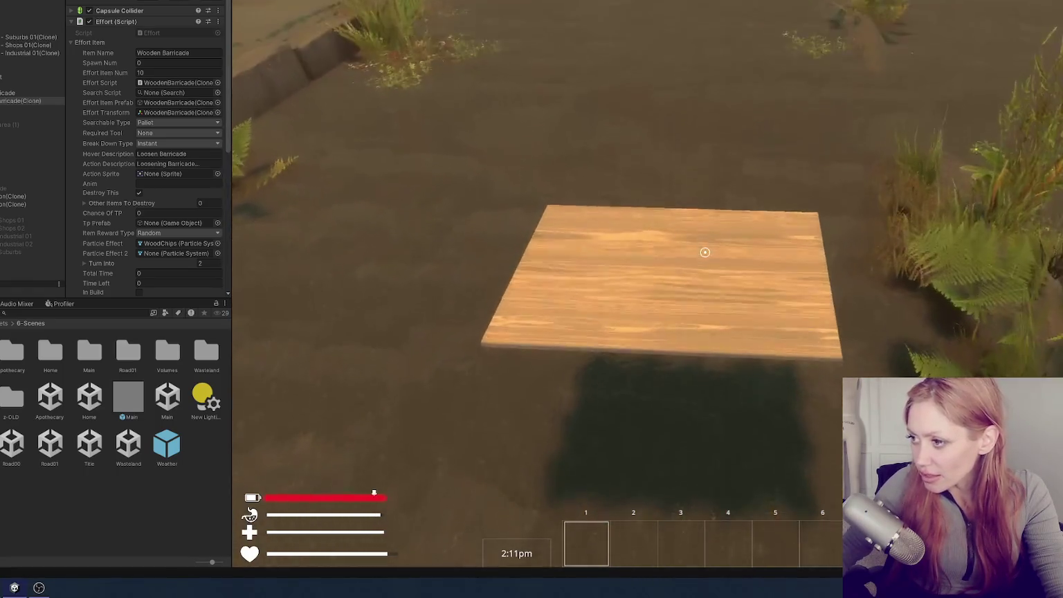
# Break the barricade, collect the Wooden Board into slot 1, then stop Play mode
pyautogui.click(705, 252)
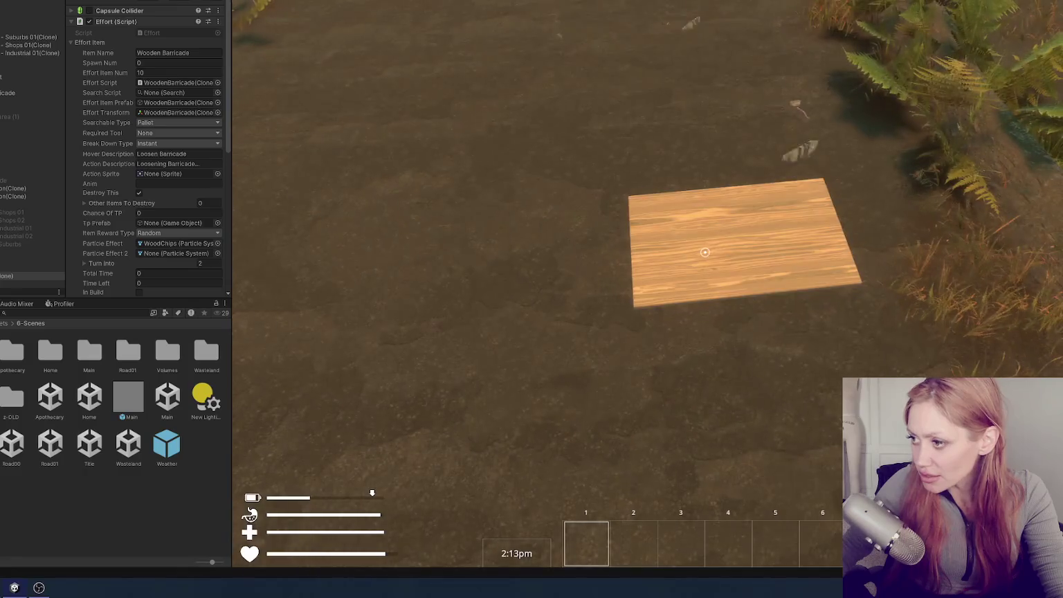
pyautogui.click(705, 252)
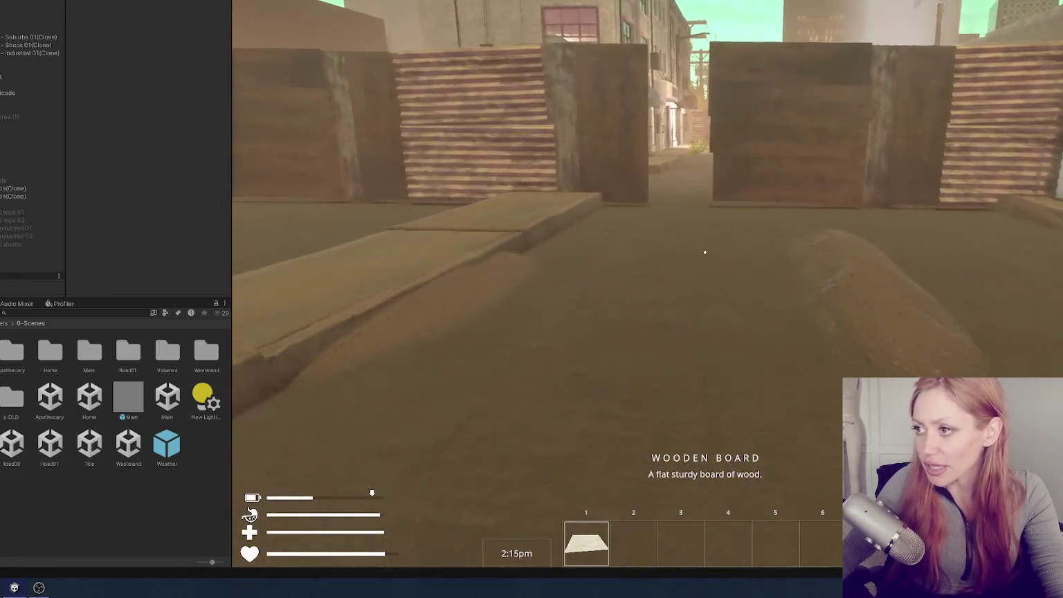
pyautogui.press('Escape')
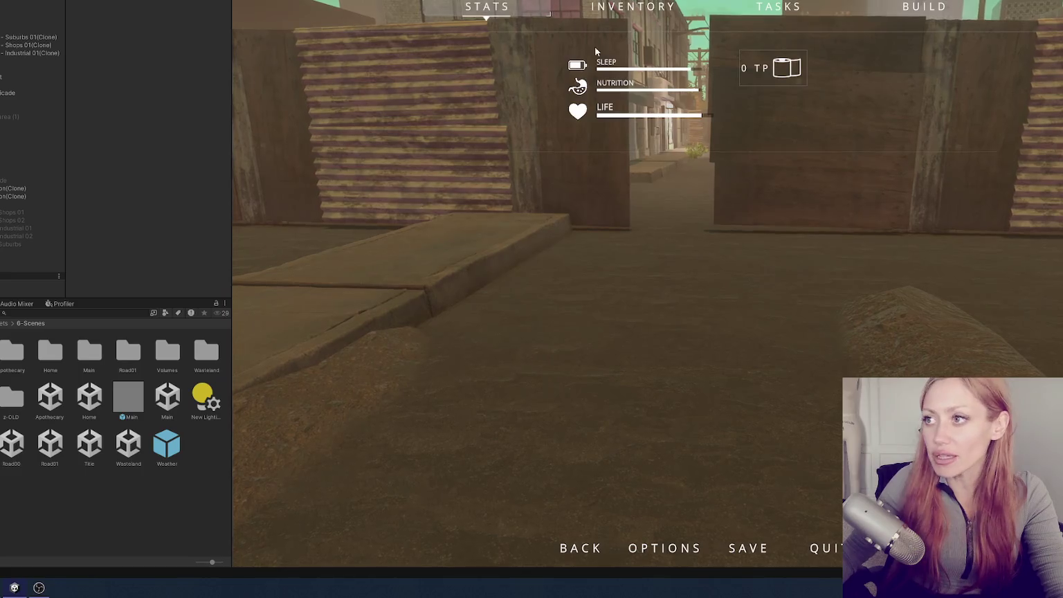
pyautogui.hotkey('ctrl', 'p')
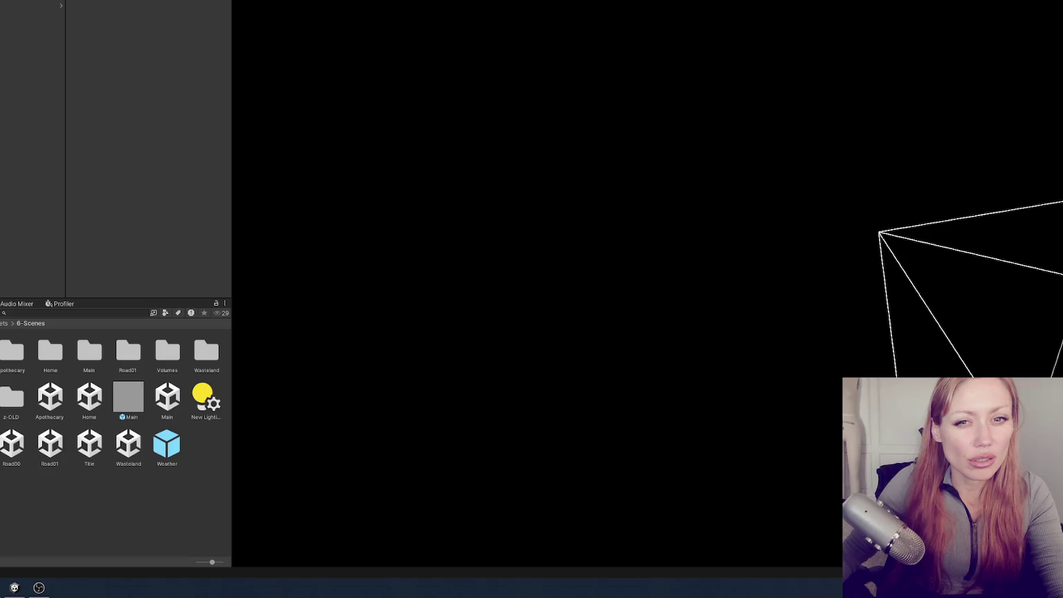
# Make the Project panel wider and taller, then bring up the Remember Me image search in the browser
pyautogui.moveTo(230, 173)
pyautogui.mouseDown()
pyautogui.moveTo(273, 168)
pyautogui.moveTo(513, 241)
pyautogui.mouseUp()
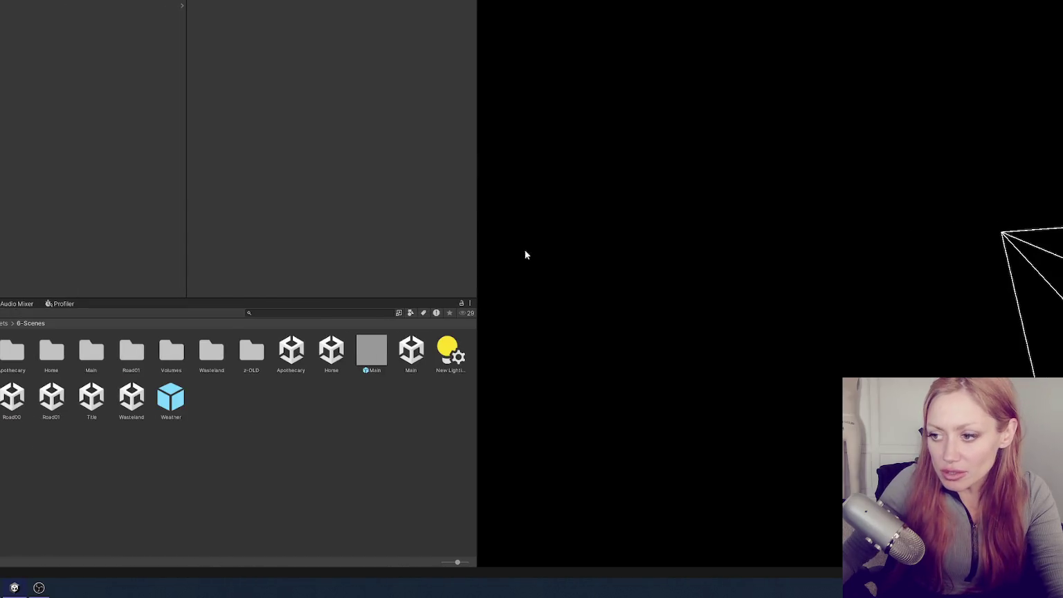
pyautogui.moveTo(190, 301); pyautogui.dragTo(215, 174)
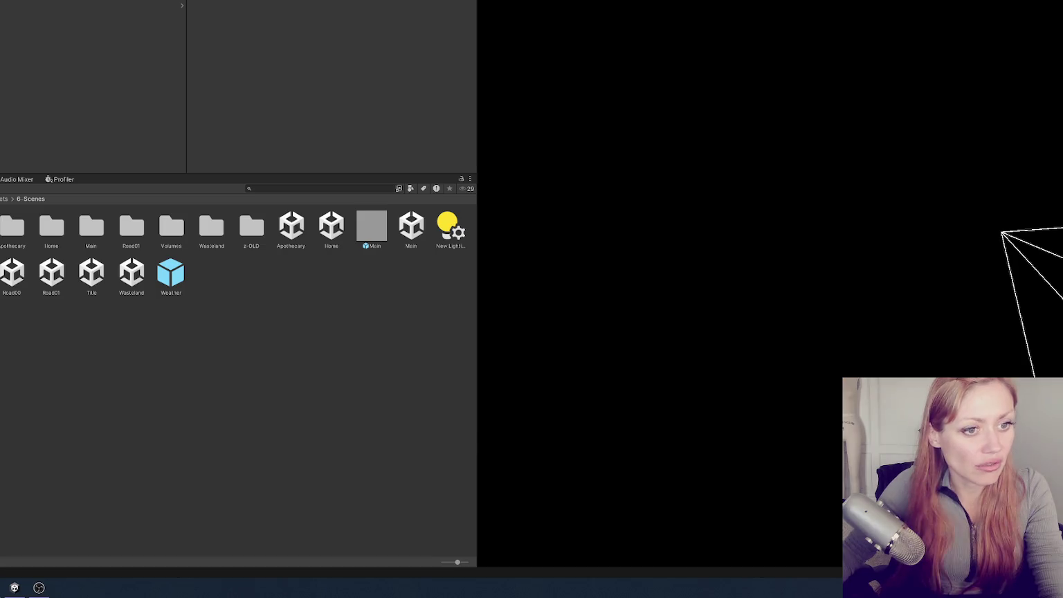
pyautogui.hotkey('alt', 'Tab')
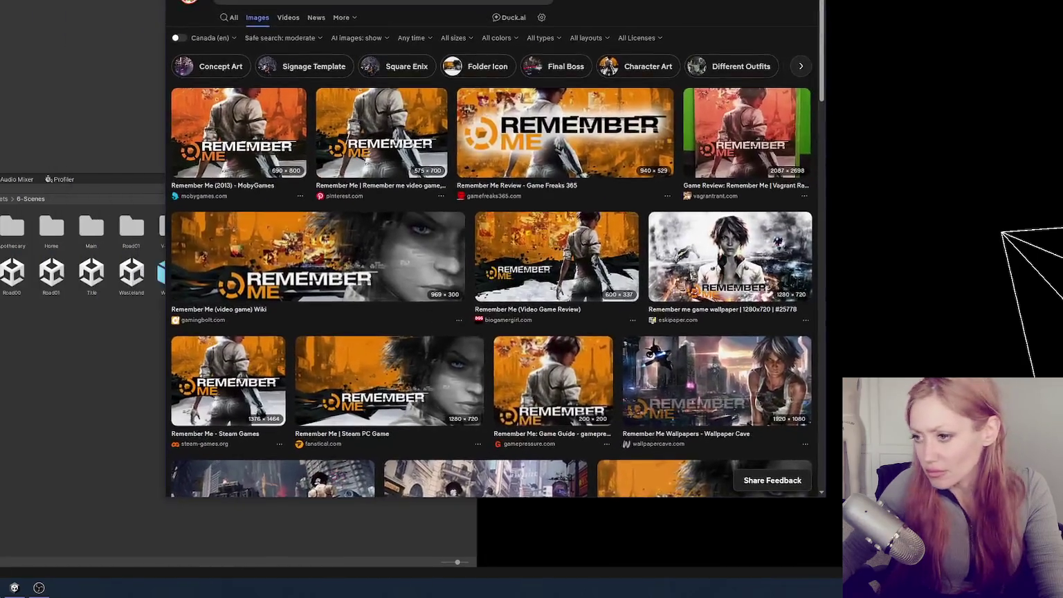
# Preview the Remember Me HD, 4K, Nilin cyberpunk city, Urban Quest and Den of Geek images
pyautogui.scroll(-5, 693, 227)
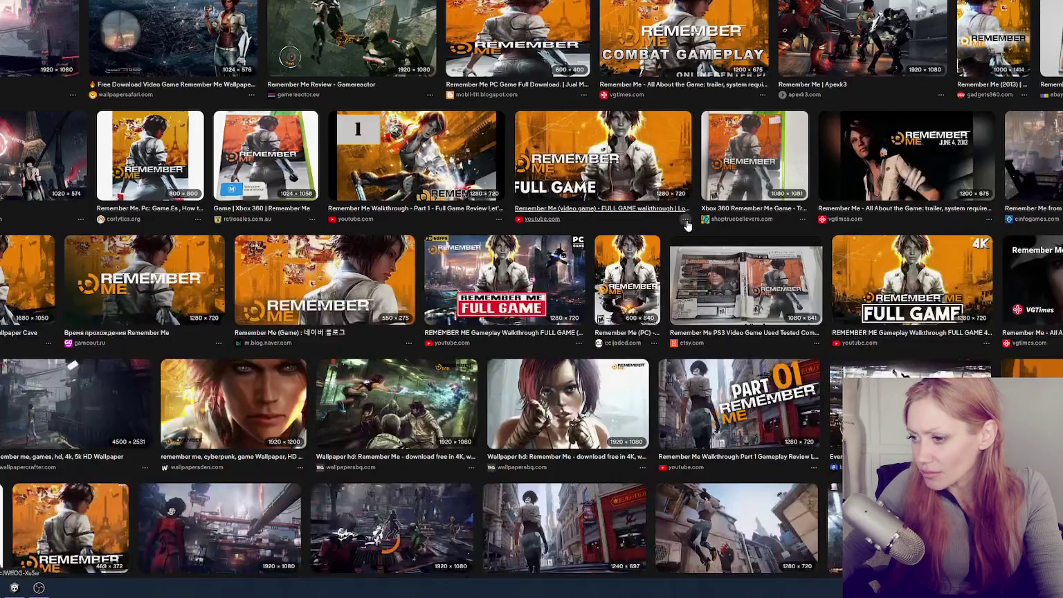
pyautogui.click(401, 409)
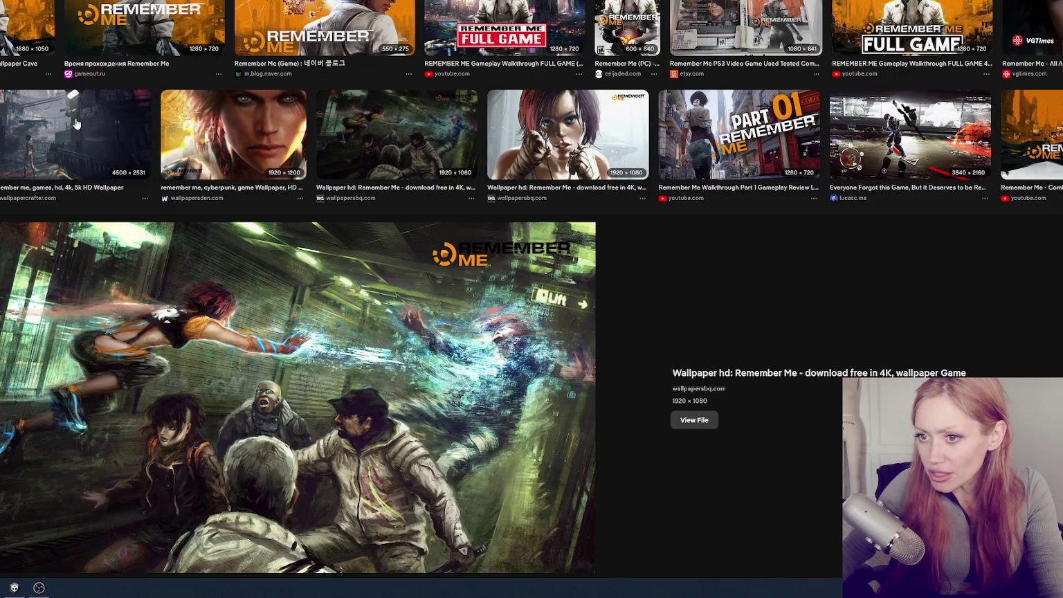
pyautogui.click(126, 135)
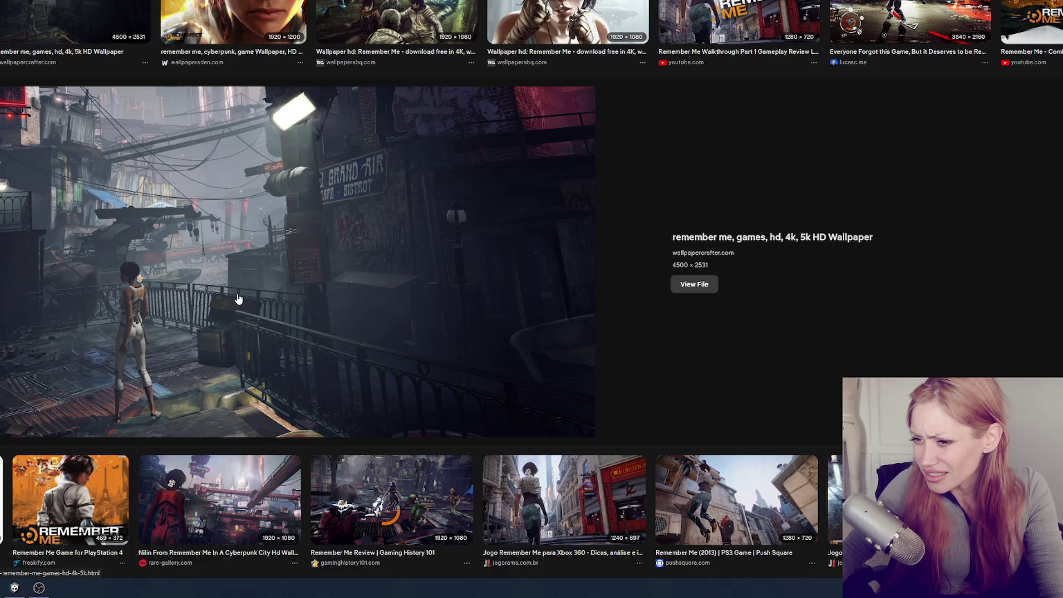
pyautogui.click(222, 496)
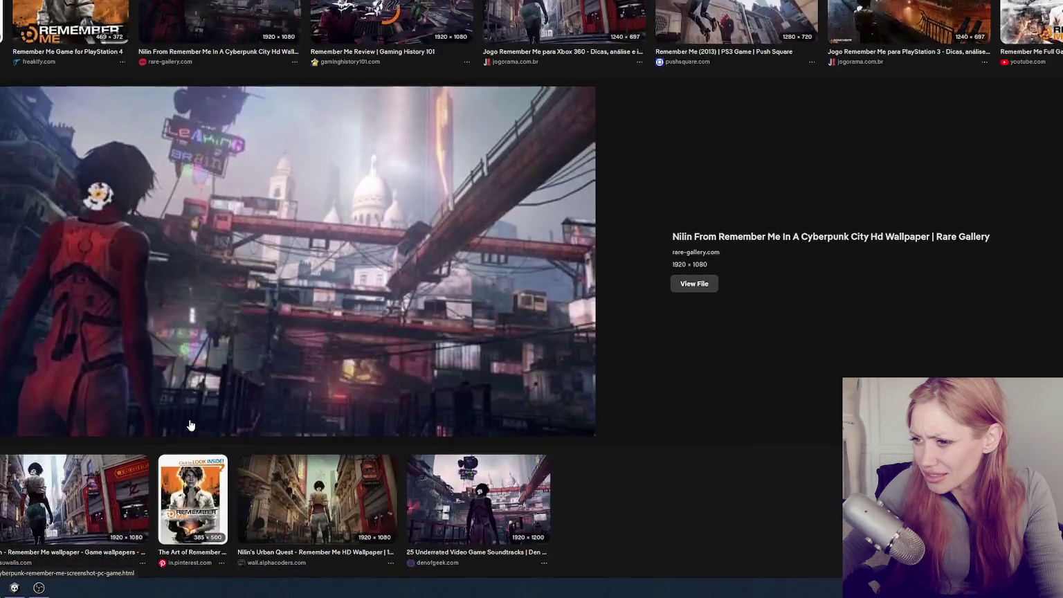
pyautogui.click(339, 508)
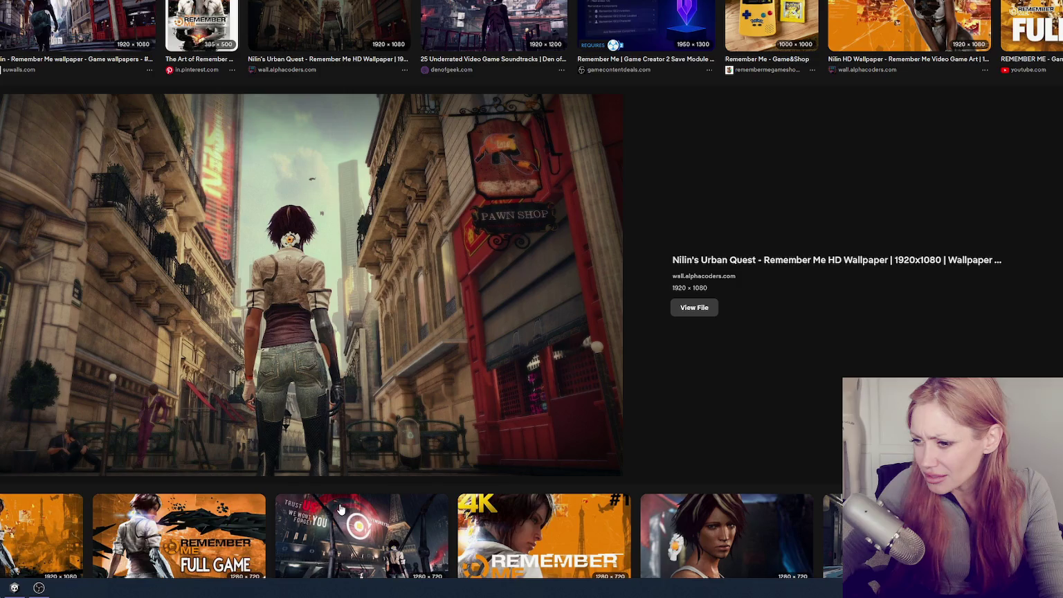
pyautogui.scroll(4, 513, 319)
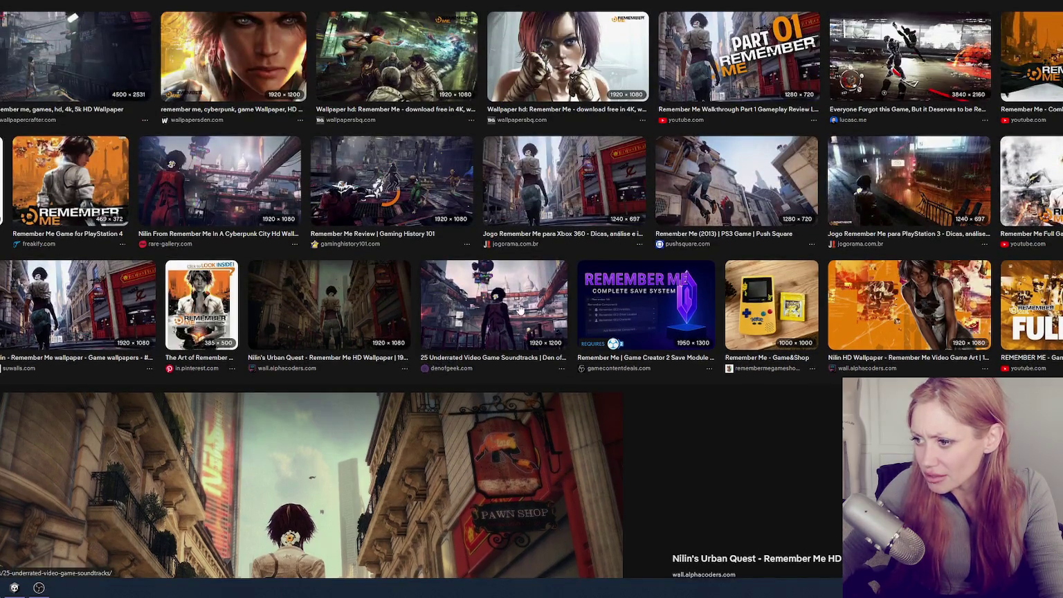
pyautogui.click(519, 314)
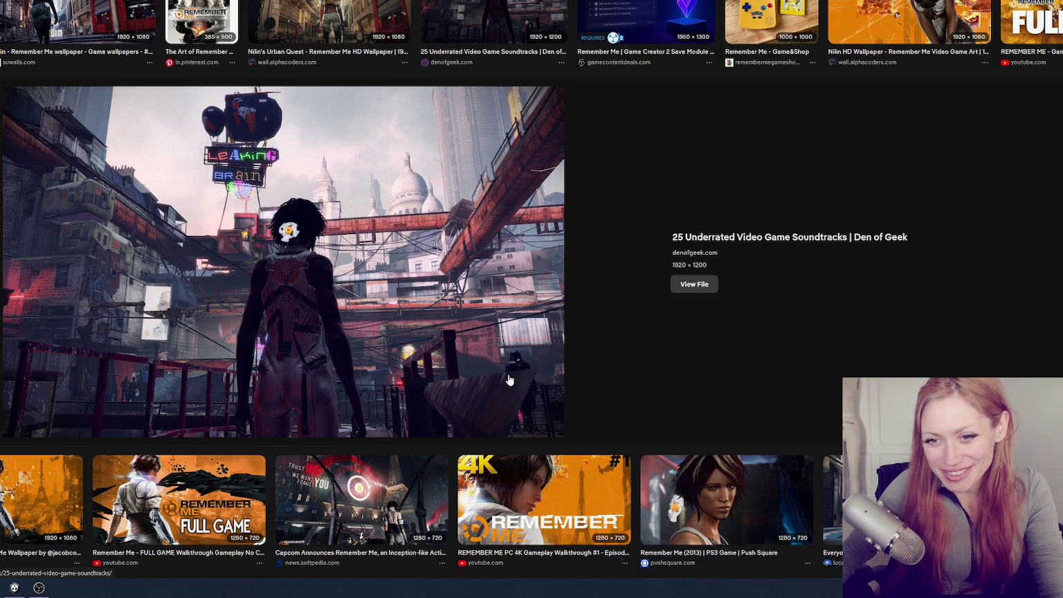
# Preview the Everyone Forgot this Game, Free Download and Nilin HD wallpapers, stepping to the next
pyautogui.scroll(-3, 573, 359)
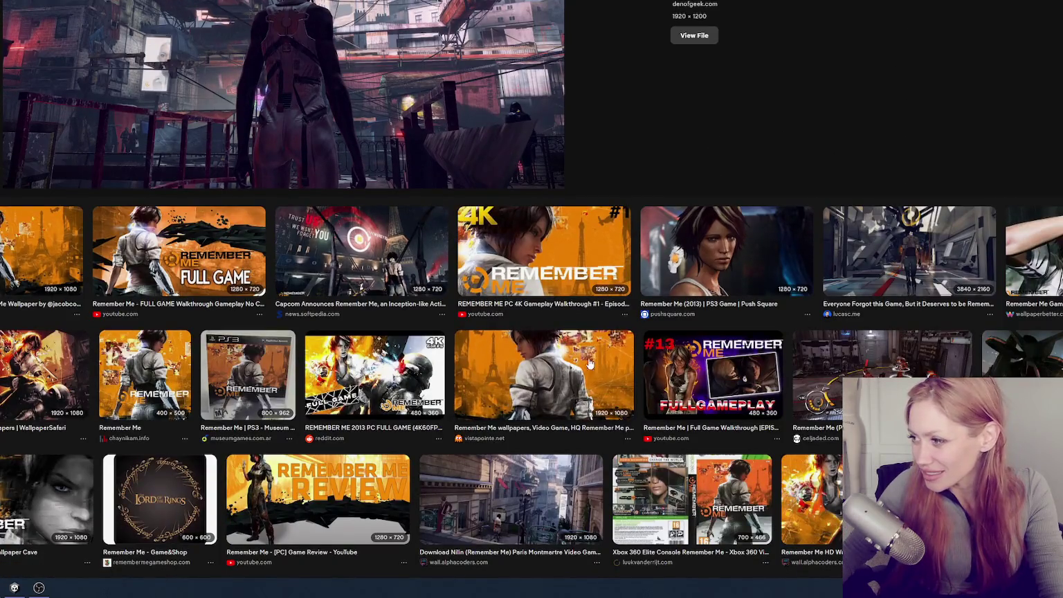
pyautogui.click(907, 270)
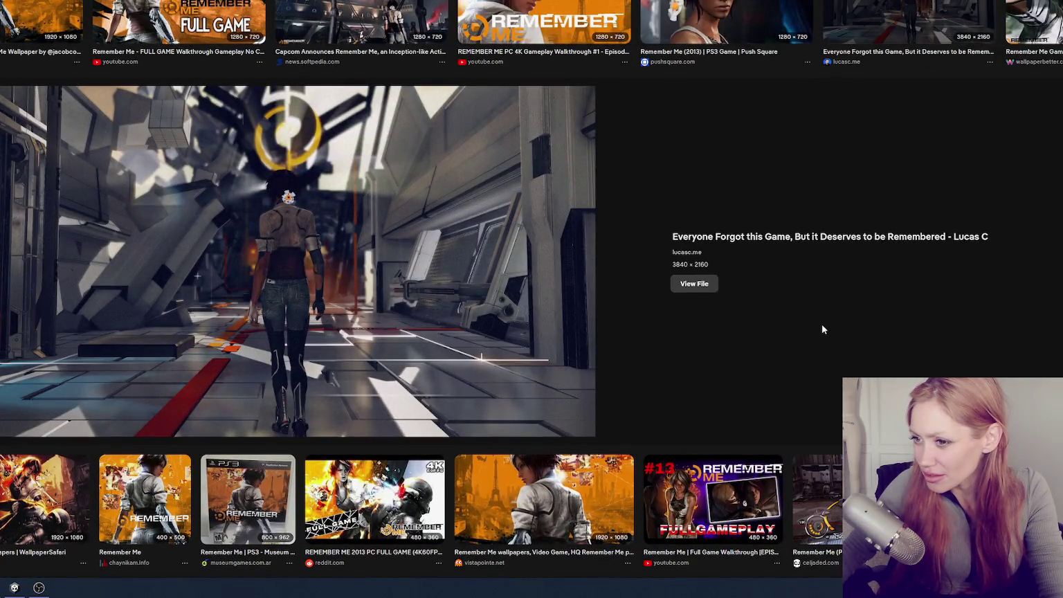
pyautogui.scroll(-5, 822, 326)
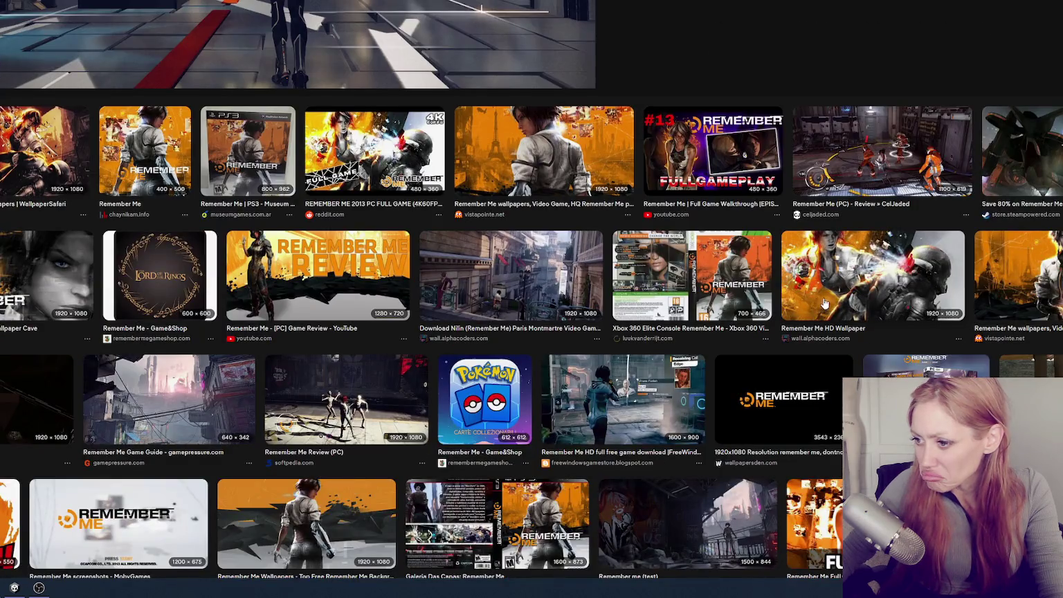
pyautogui.scroll(-4, 822, 304)
pyautogui.scroll(-4, 856, 276)
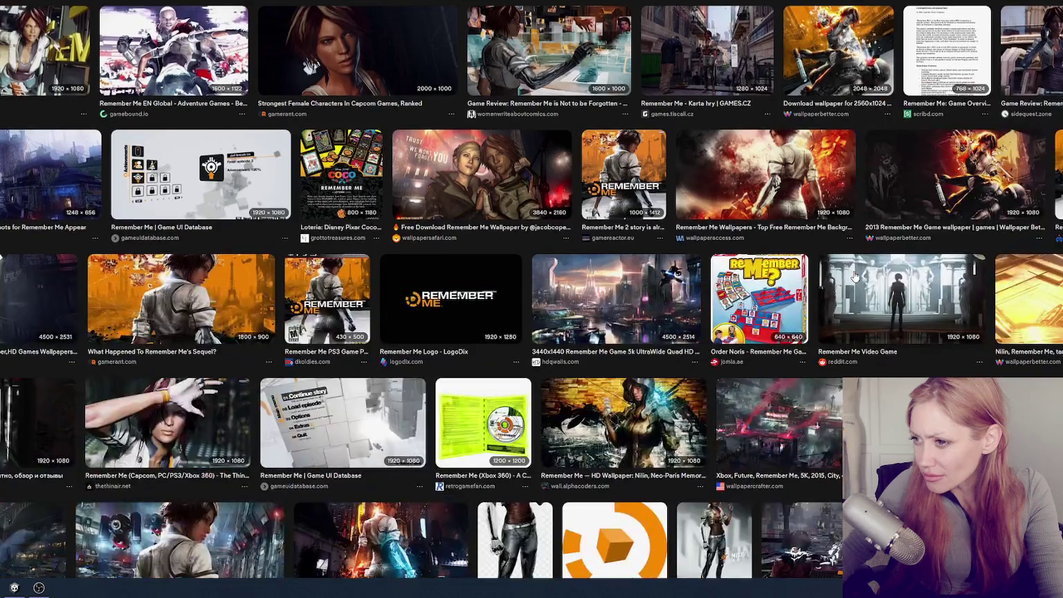
pyautogui.click(483, 175)
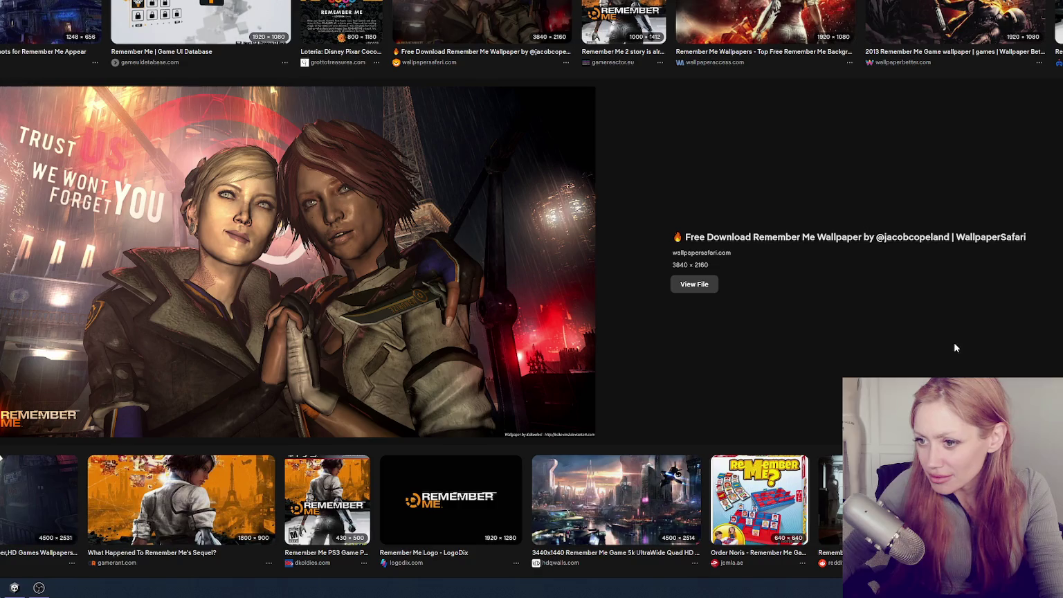
pyautogui.scroll(-5, 954, 342)
pyautogui.scroll(-4, 992, 331)
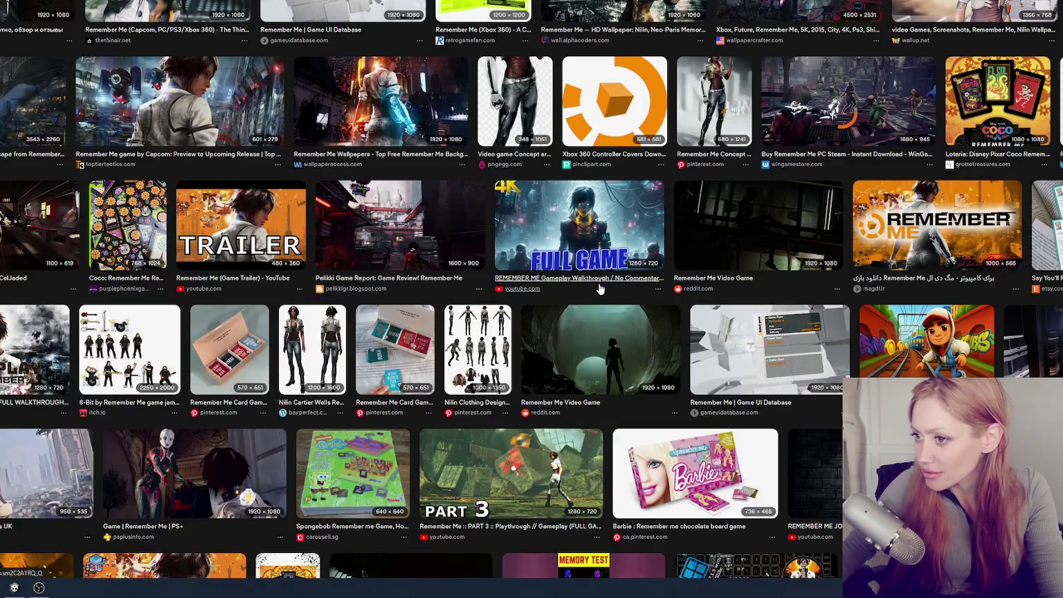
pyautogui.scroll(4, 612, 208)
pyautogui.click(613, 205)
pyautogui.press('Right')
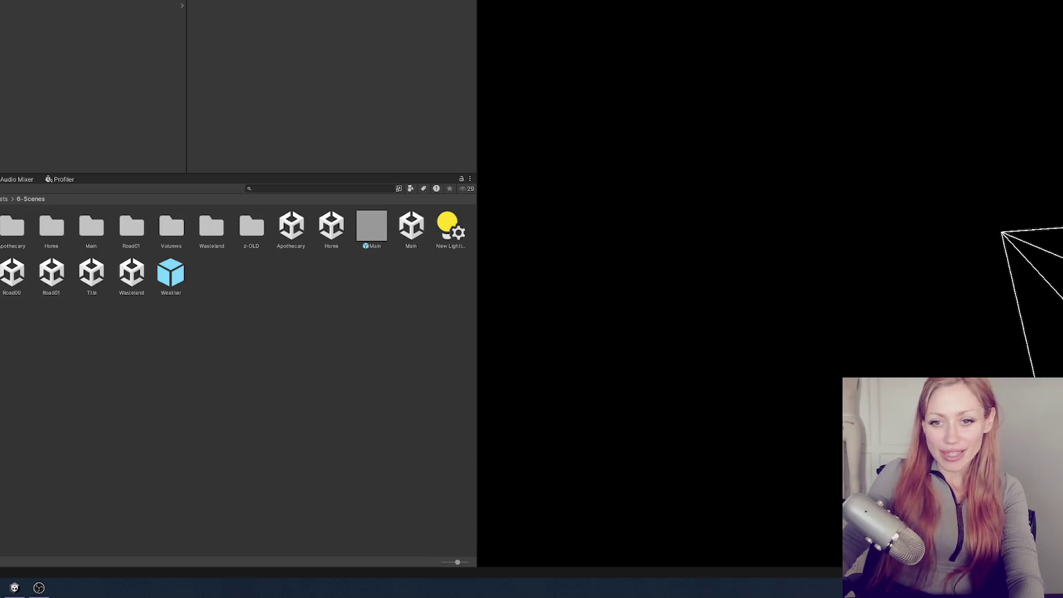
# Narrow the Project panel and zoom into the Animator state machine graph
pyautogui.moveTo(477, 43); pyautogui.dragTo(113, 73)
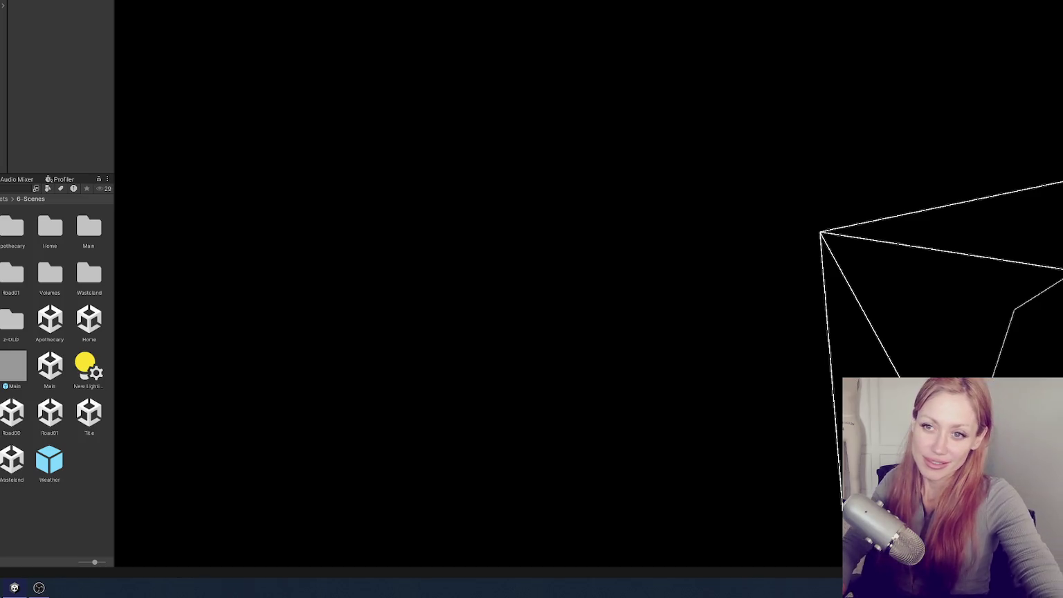
pyautogui.scroll(5, 460, 272)
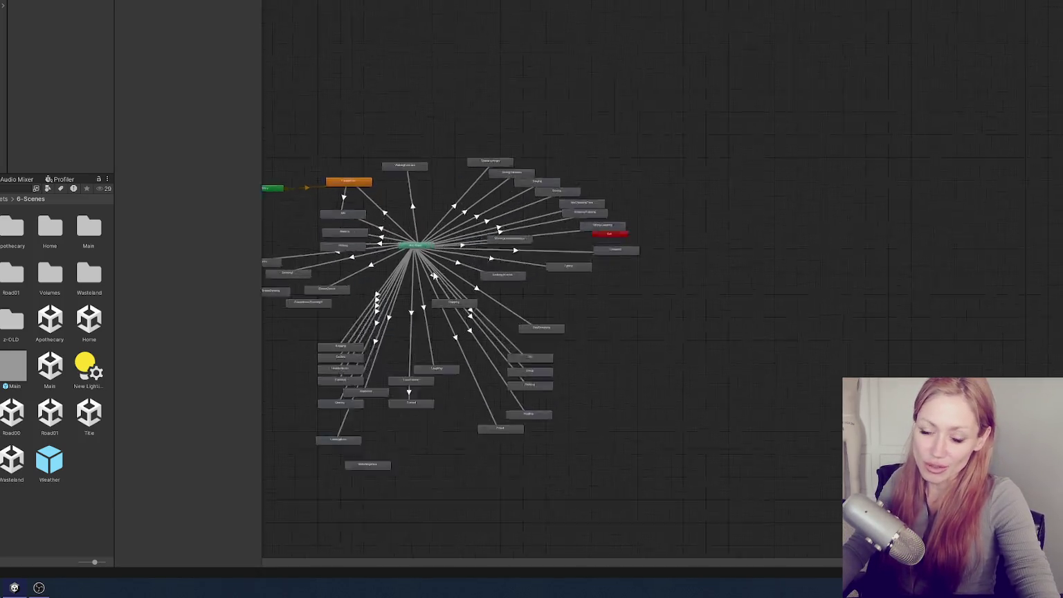
# Pan the Animator graph to bring Any State, Idle, Walking and Kicking into view
pyautogui.moveTo(426, 238)
pyautogui.mouseDown()
pyautogui.moveTo(638, 284)
pyautogui.moveTo(566, 281)
pyautogui.moveTo(725, 256)
pyautogui.moveTo(553, 281)
pyautogui.mouseUp()
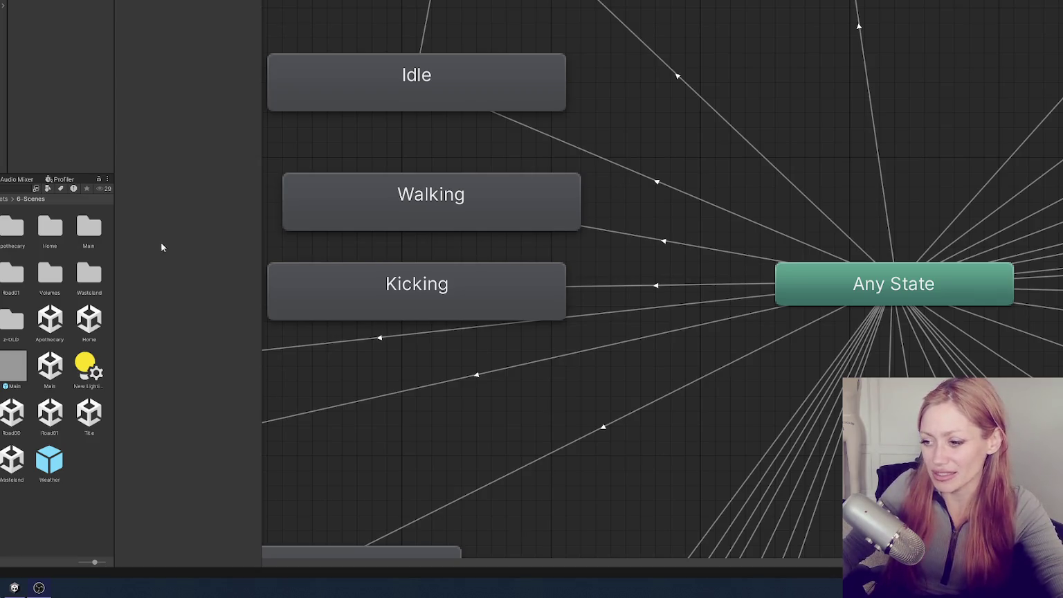
pyautogui.moveTo(262, 246)
pyautogui.mouseDown()
pyautogui.moveTo(309, 246)
pyautogui.moveTo(280, 246)
pyautogui.mouseUp()
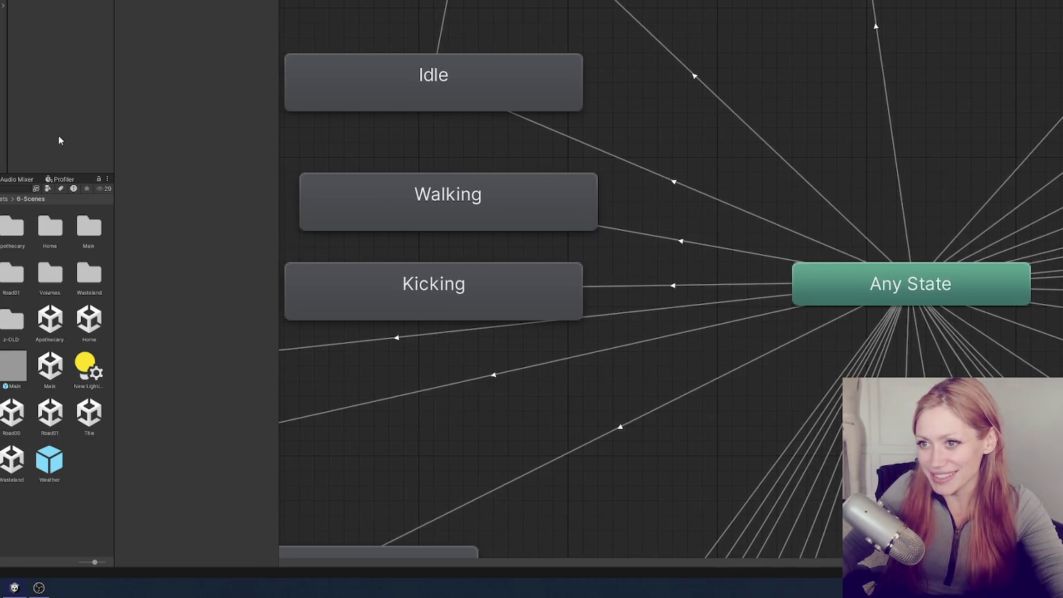
pyautogui.moveTo(114, 96); pyautogui.dragTo(156, 97)
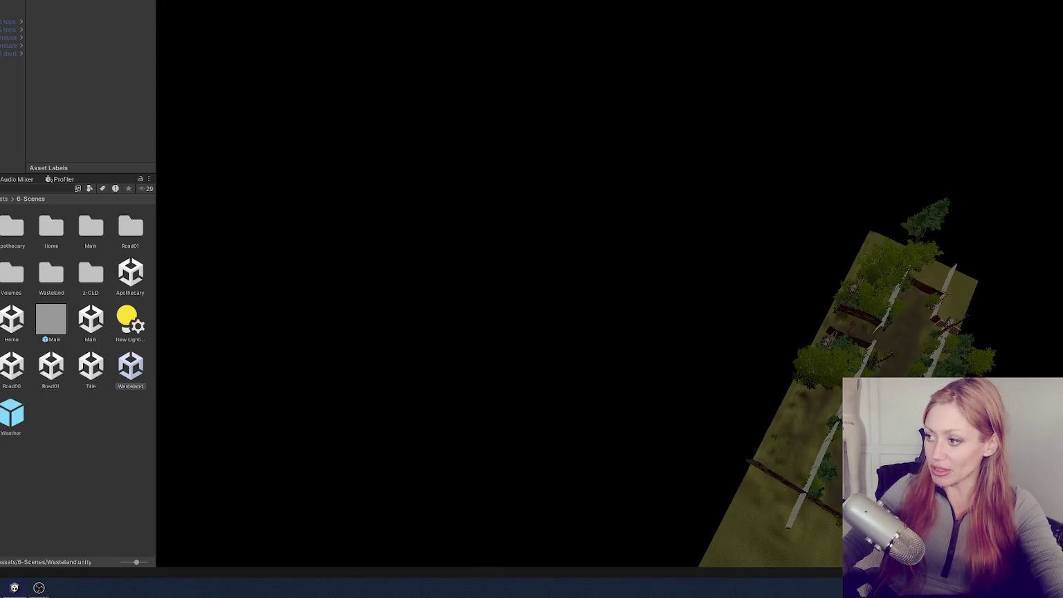
pyautogui.scroll(5, 802, 298)
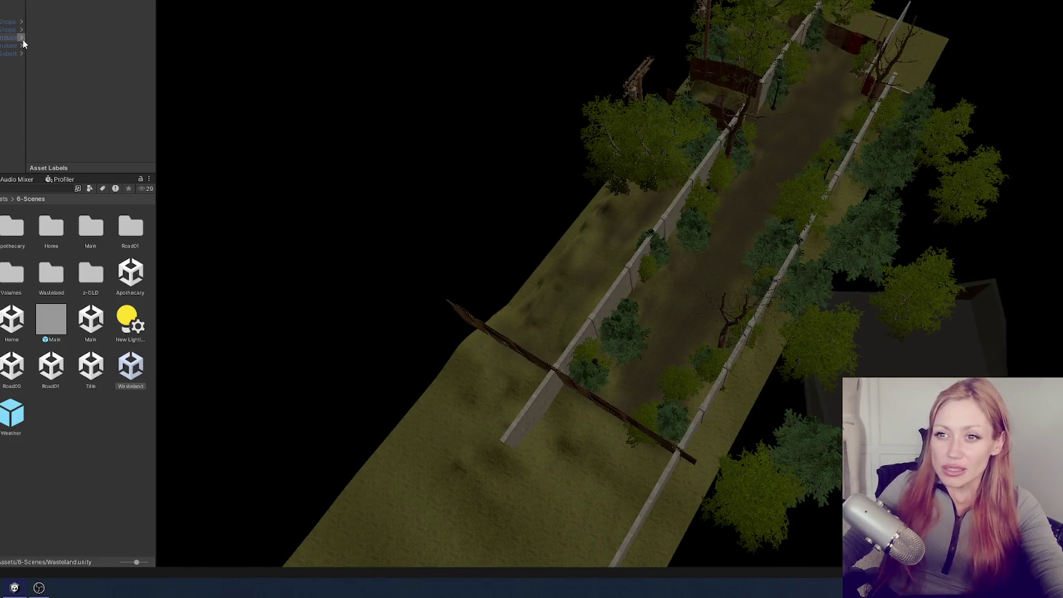
# Select Shops 01, widen the left panels, and zoom and orbit to a low view of its street
pyautogui.click(21, 22)
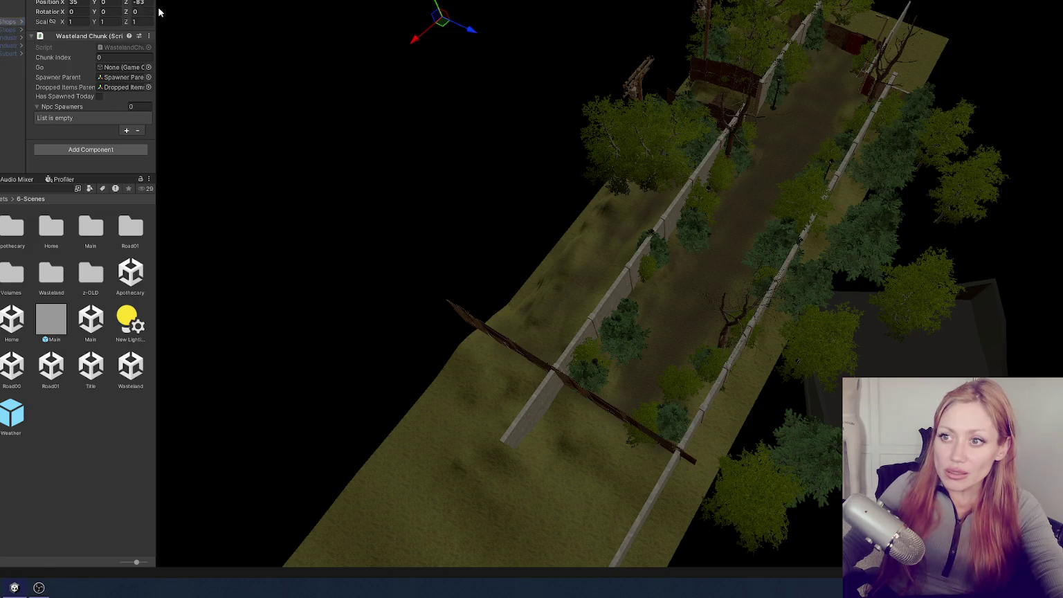
pyautogui.click(160, 11)
pyautogui.moveTo(156, 12)
pyautogui.mouseDown()
pyautogui.moveTo(210, 14)
pyautogui.moveTo(185, 14)
pyautogui.mouseUp()
pyautogui.click(27, 23)
pyautogui.scroll(-10, 430, 165)
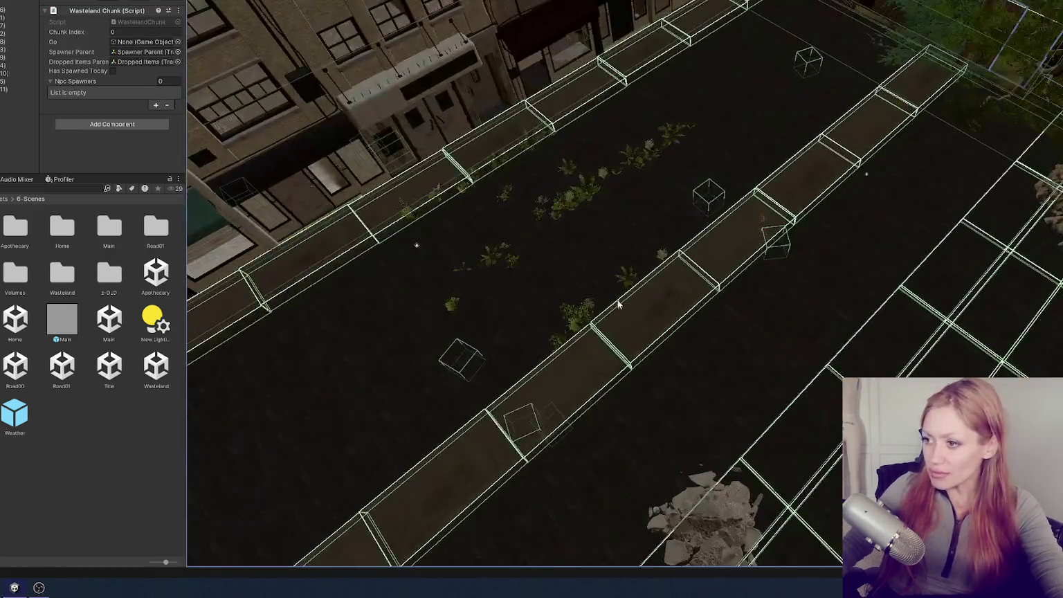
pyautogui.moveTo(621, 303)
pyautogui.mouseDown()
pyautogui.moveTo(614, 256)
pyautogui.moveTo(697, 189)
pyautogui.moveTo(623, 290)
pyautogui.moveTo(602, 341)
pyautogui.mouseUp()
pyautogui.click(602, 341)
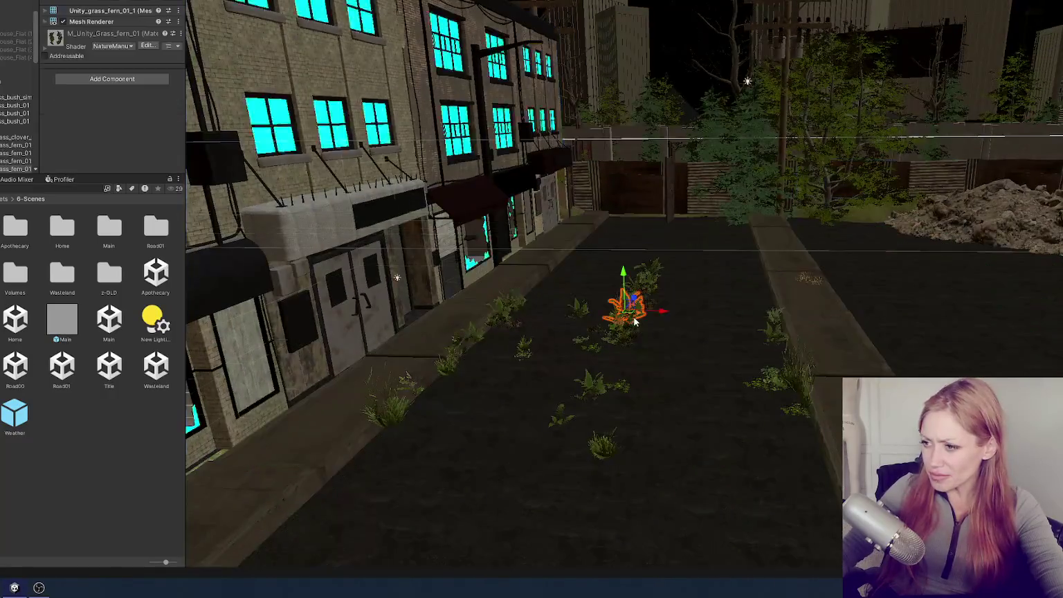
pyautogui.press('f')
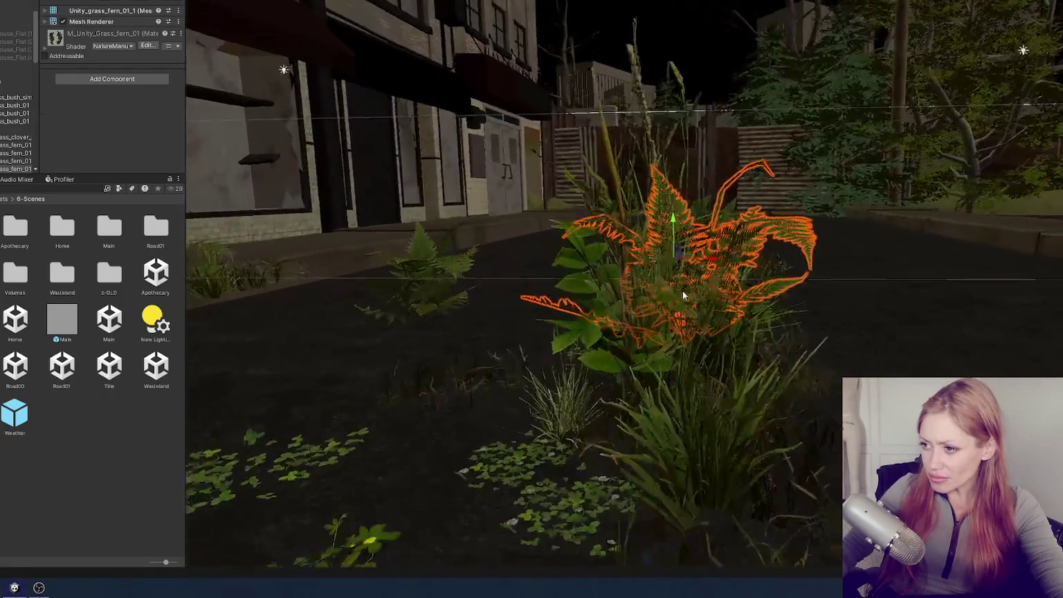
pyautogui.moveTo(650, 298)
pyautogui.mouseDown()
pyautogui.moveTo(608, 254)
pyautogui.moveTo(547, 248)
pyautogui.mouseUp()
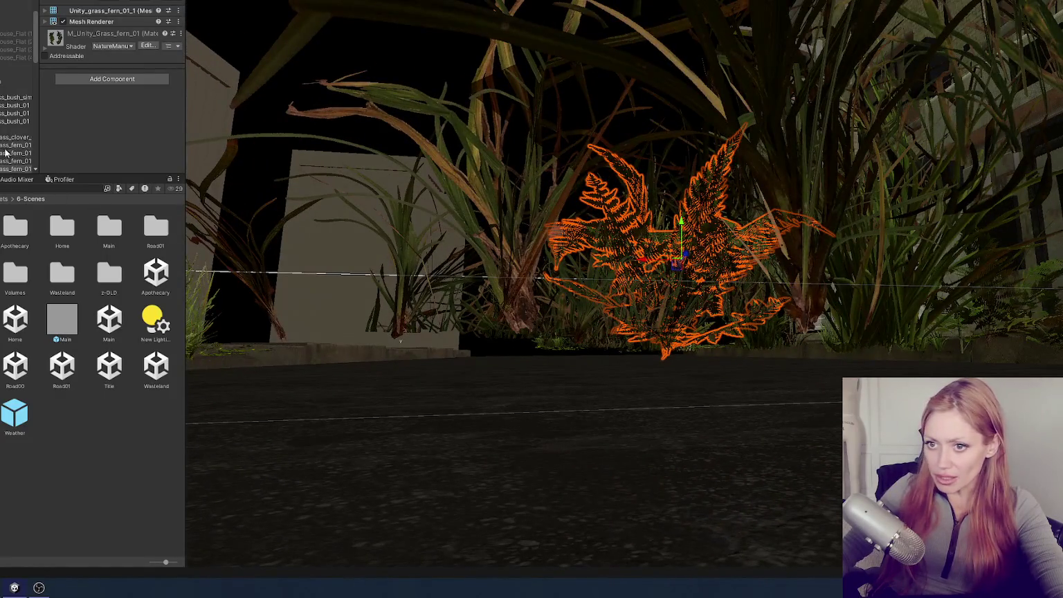
pyautogui.click(655, 306)
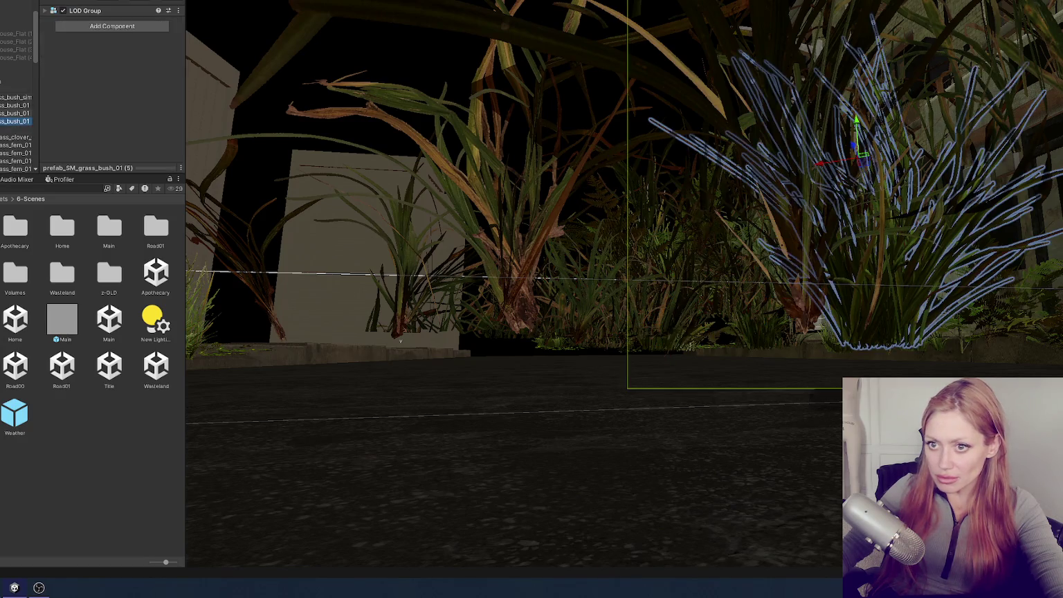
pyautogui.click(15, 90)
pyautogui.click(3, 110)
pyautogui.scroll(-2, 4, 115)
pyautogui.keyDown('shift'); pyautogui.click(7, 152); pyautogui.keyUp('shift')
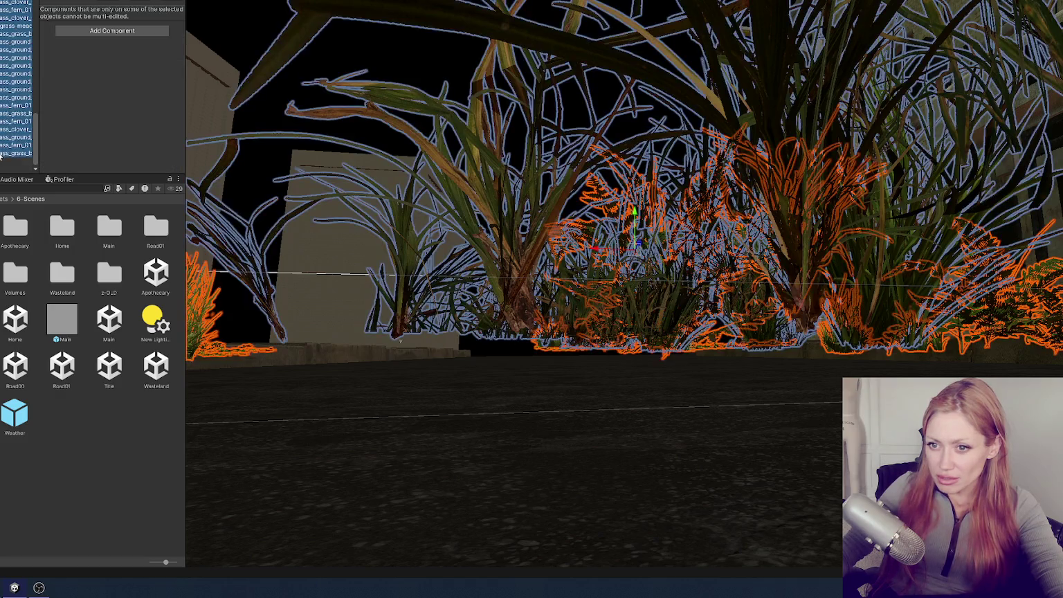
pyautogui.press('f')
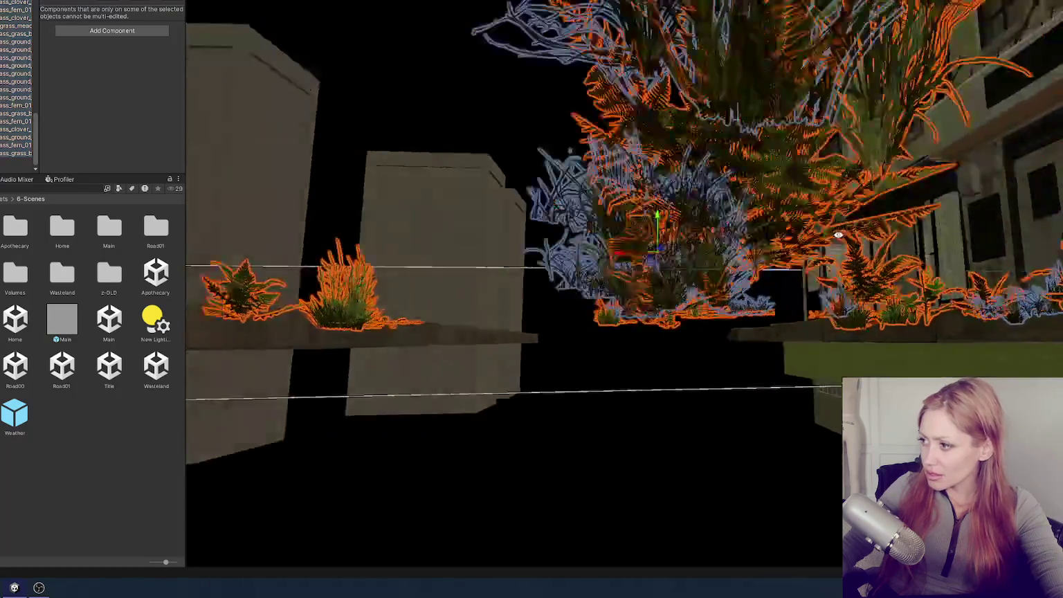
pyautogui.scroll(5, 705, 235)
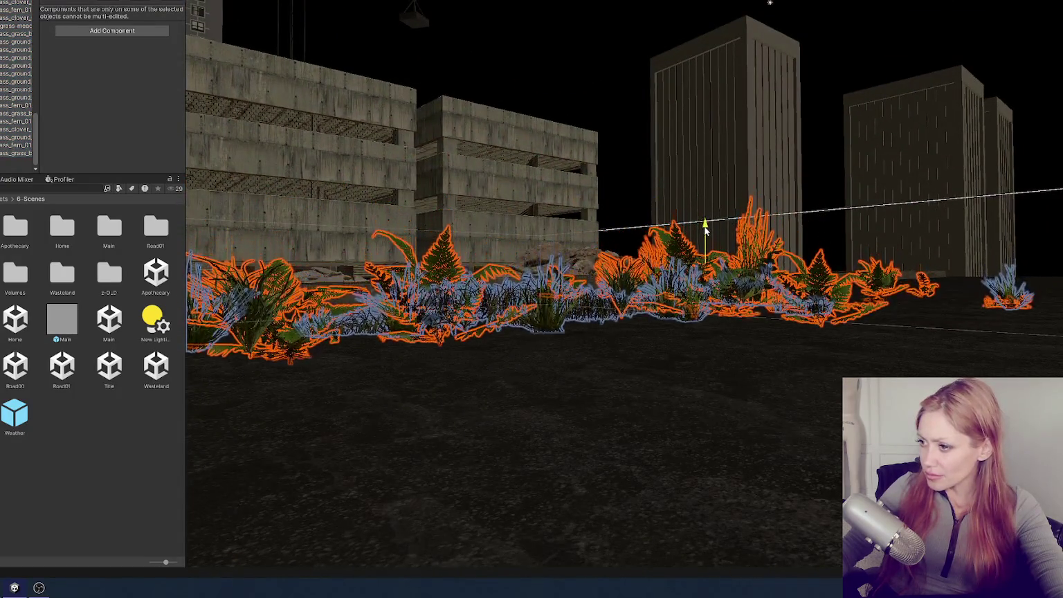
pyautogui.moveTo(704, 235)
pyautogui.mouseDown()
pyautogui.moveTo(796, 361)
pyautogui.moveTo(467, 412)
pyautogui.mouseUp()
pyautogui.click(466, 413)
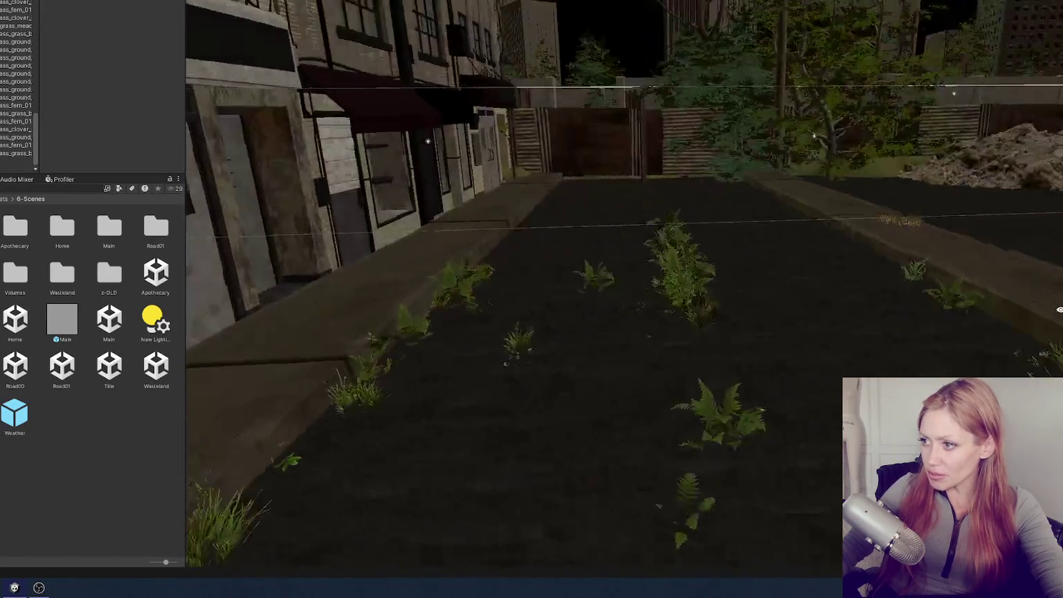
# Fly forward along the street to look down on the storefronts and select the sidewalk grass bush
pyautogui.press('w')
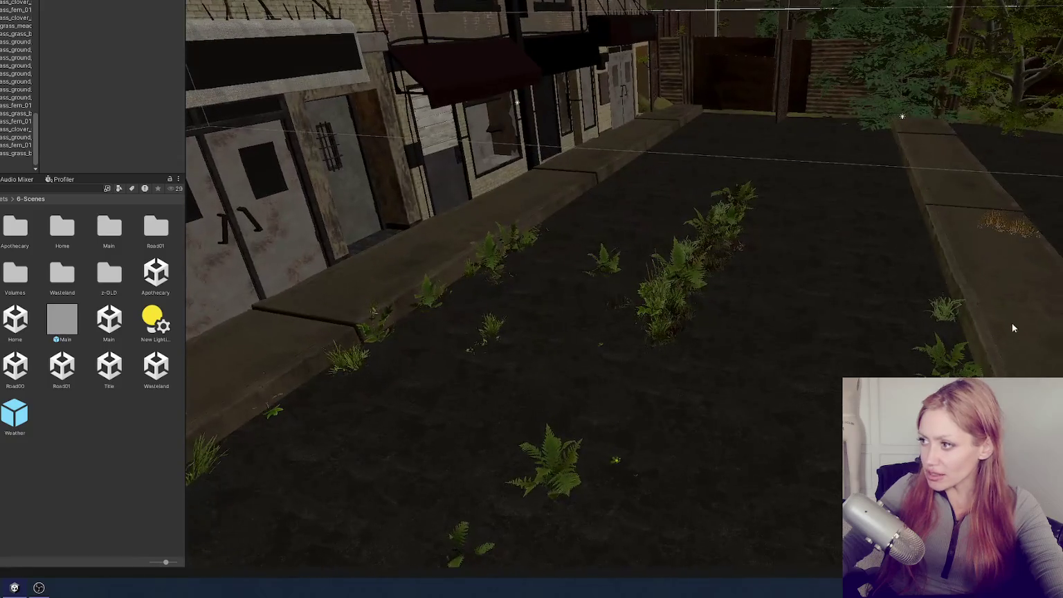
pyautogui.press('w')
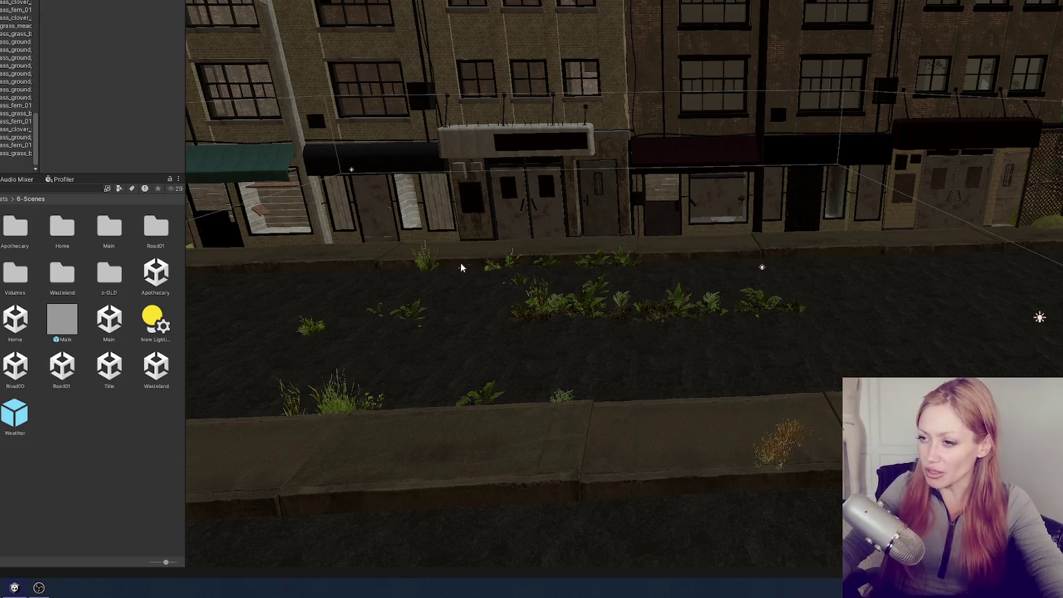
pyautogui.click(425, 259)
pyautogui.scroll(-5, 19, 83)
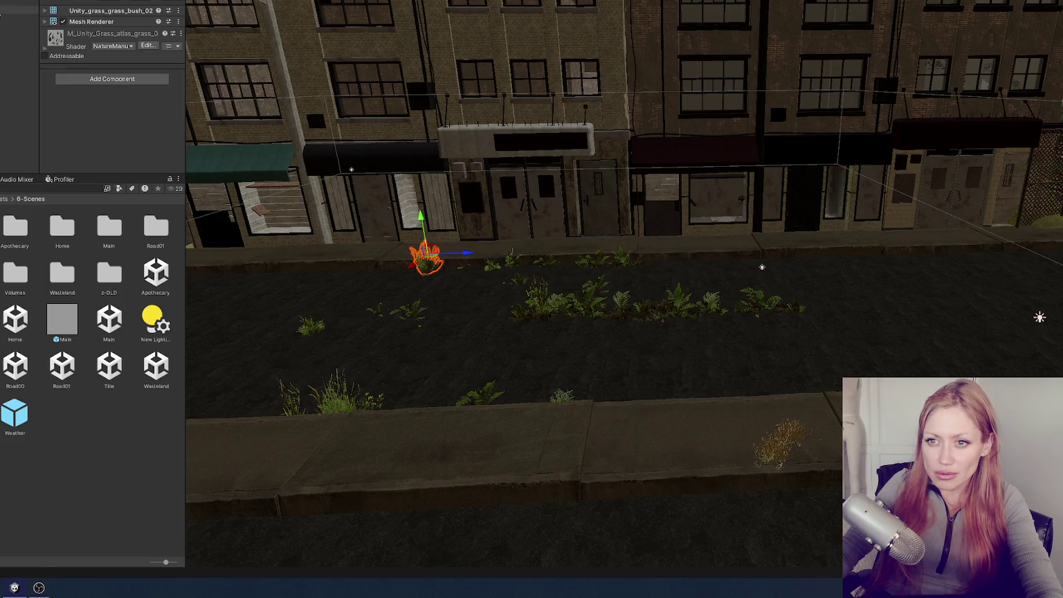
# Set the spawner cube's Items To Spawn Element 0 to 10
pyautogui.click(18, 10)
pyautogui.click(139, 78)
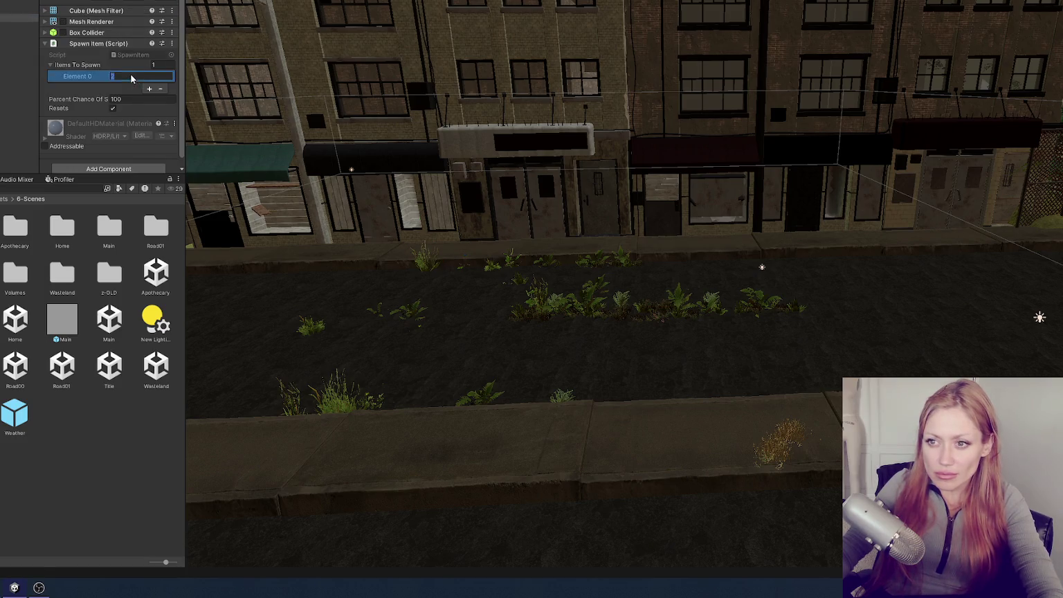
pyautogui.write('10')
pyautogui.press('Return')
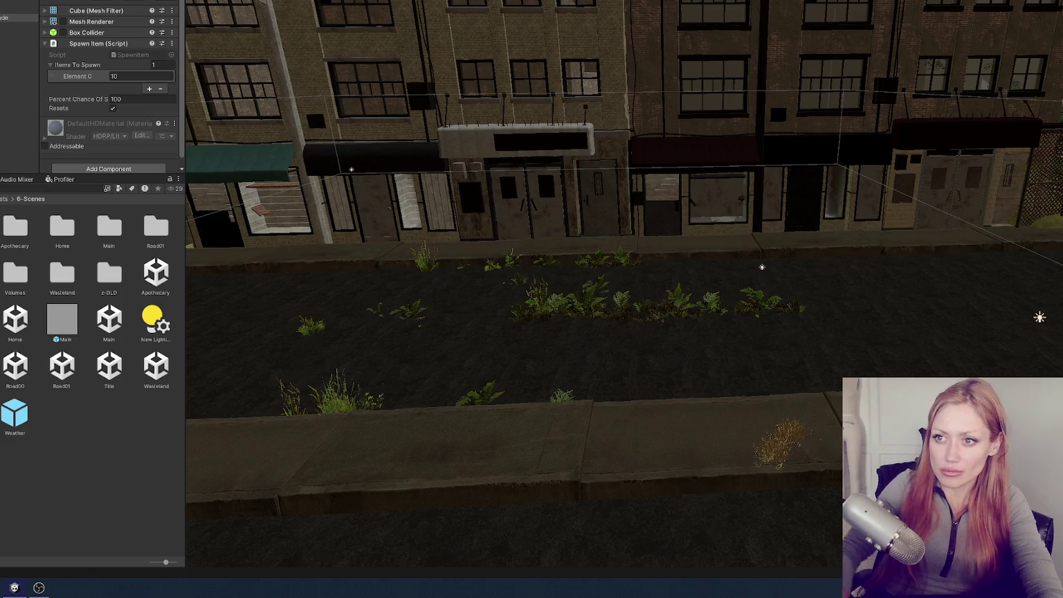
pyautogui.click(30, 189)
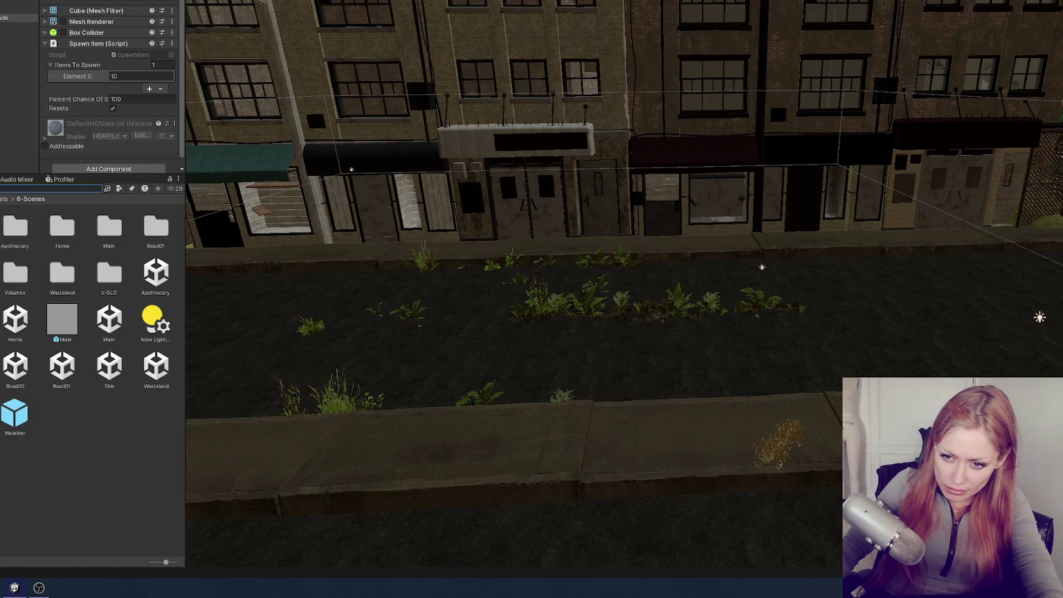
# Add the WoodenBarricade prefab to the scene and save the spawner cube as a prefab in 8-Prefabs/Spawners
pyautogui.scroll(-6, 88, 520)
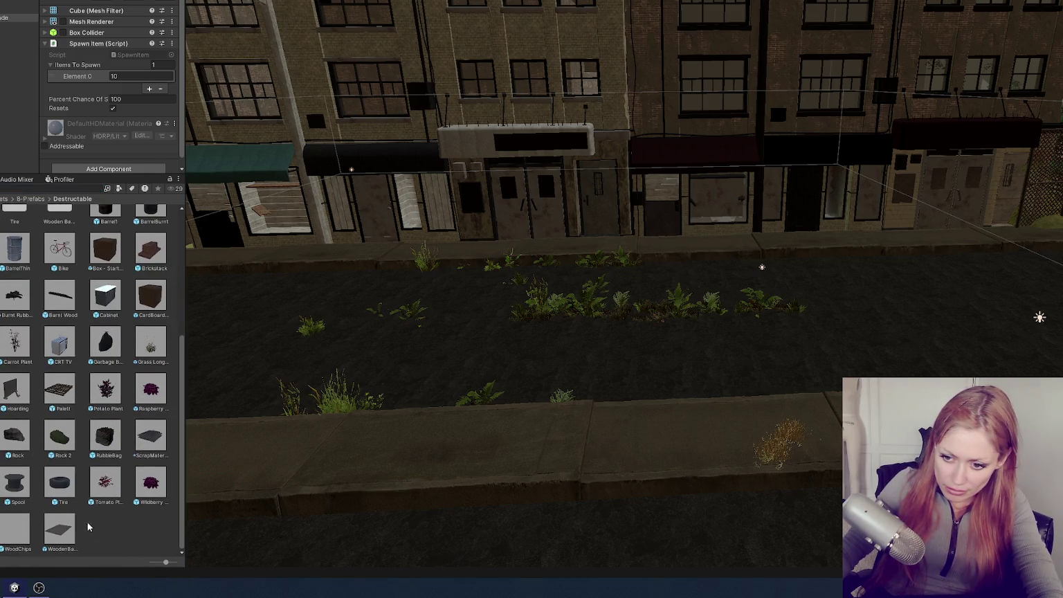
pyautogui.moveTo(65, 533); pyautogui.dragTo(21, 22)
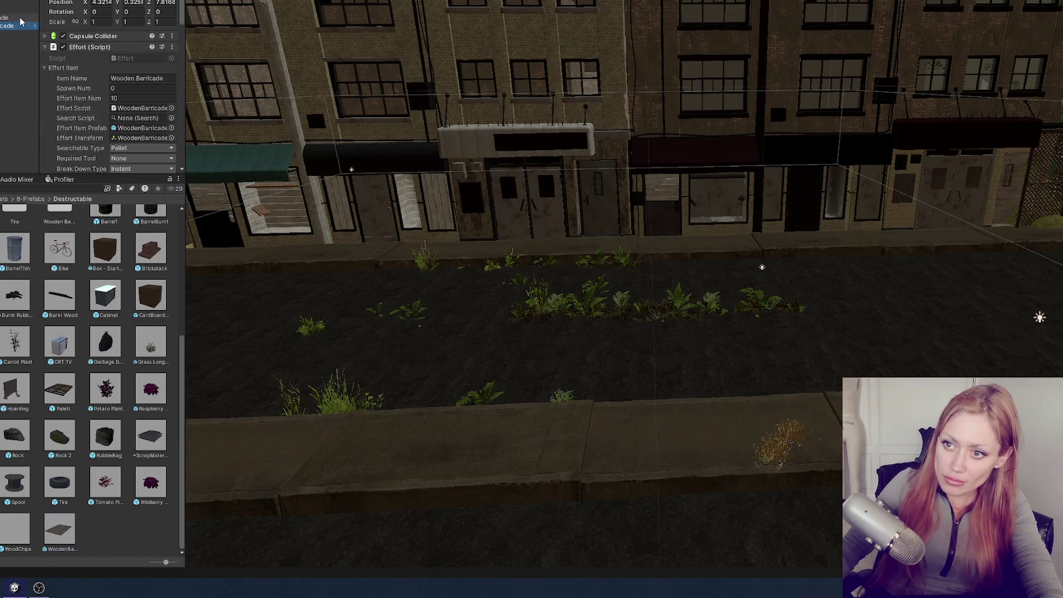
pyautogui.click(20, 21)
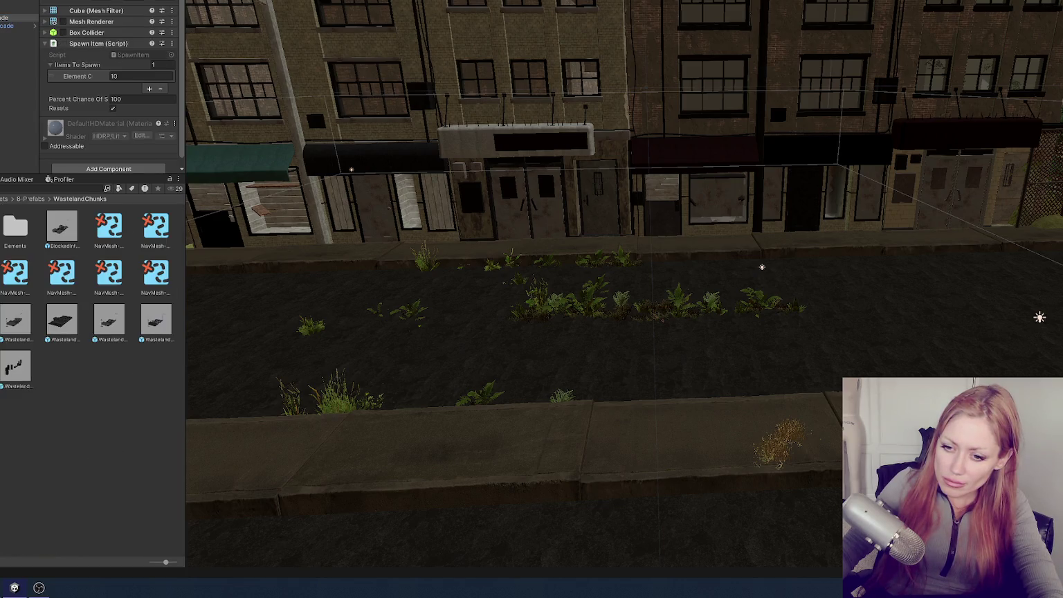
pyautogui.moveTo(14, 17); pyautogui.dragTo(60, 392)
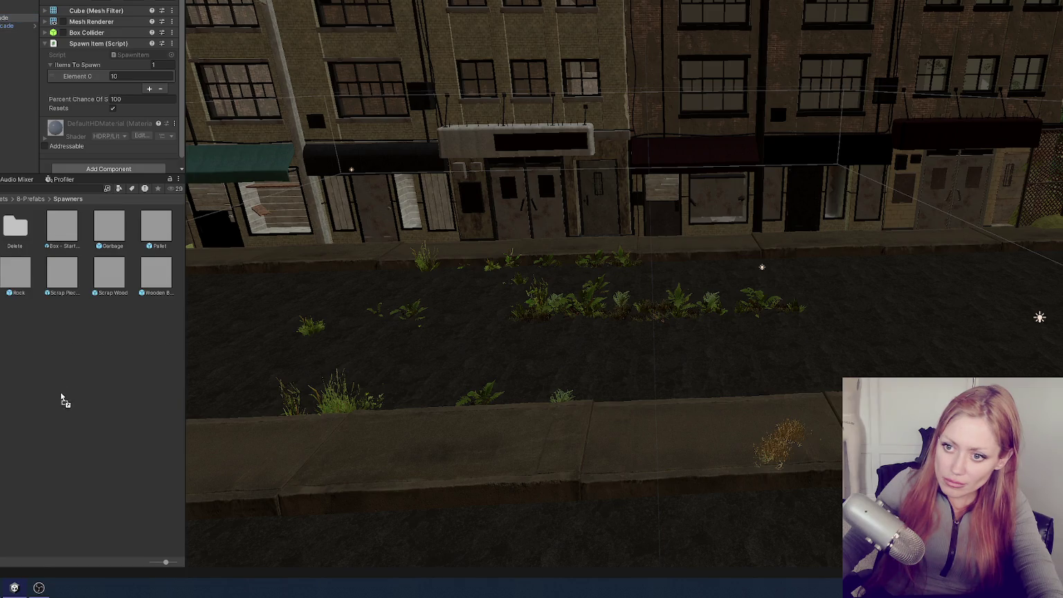
pyautogui.press('f')
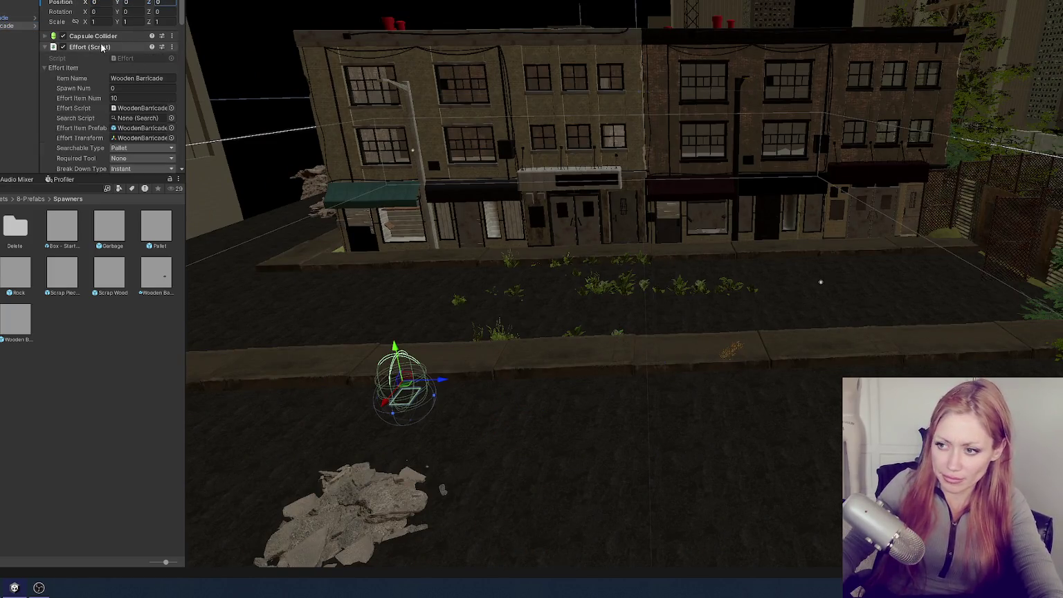
pyautogui.click(17, 18)
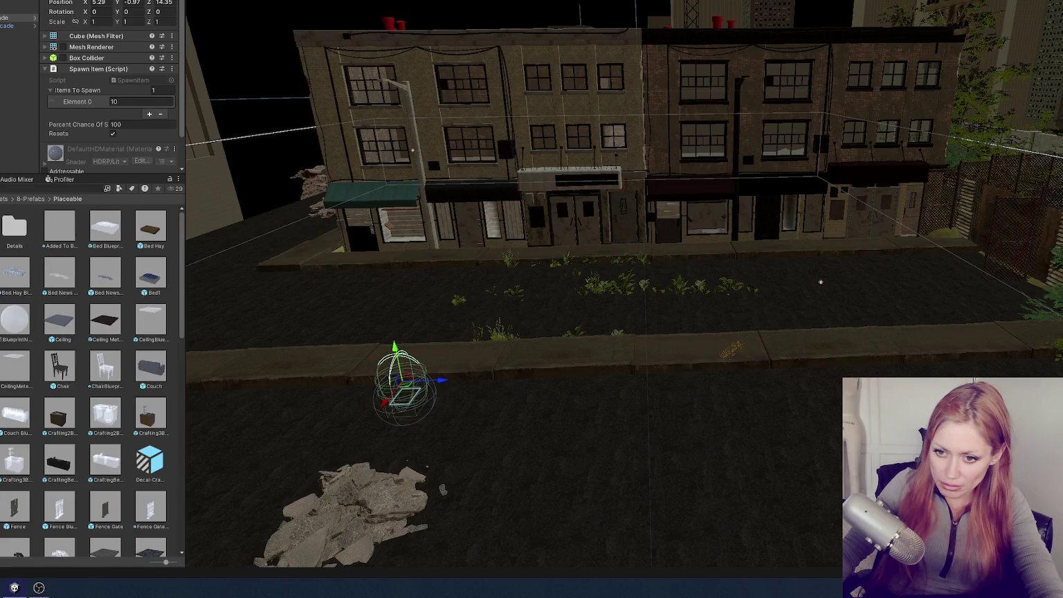
# Set the WoodenBarricade prefab's position to 0, 0, 0
pyautogui.scroll(-3, 81, 413)
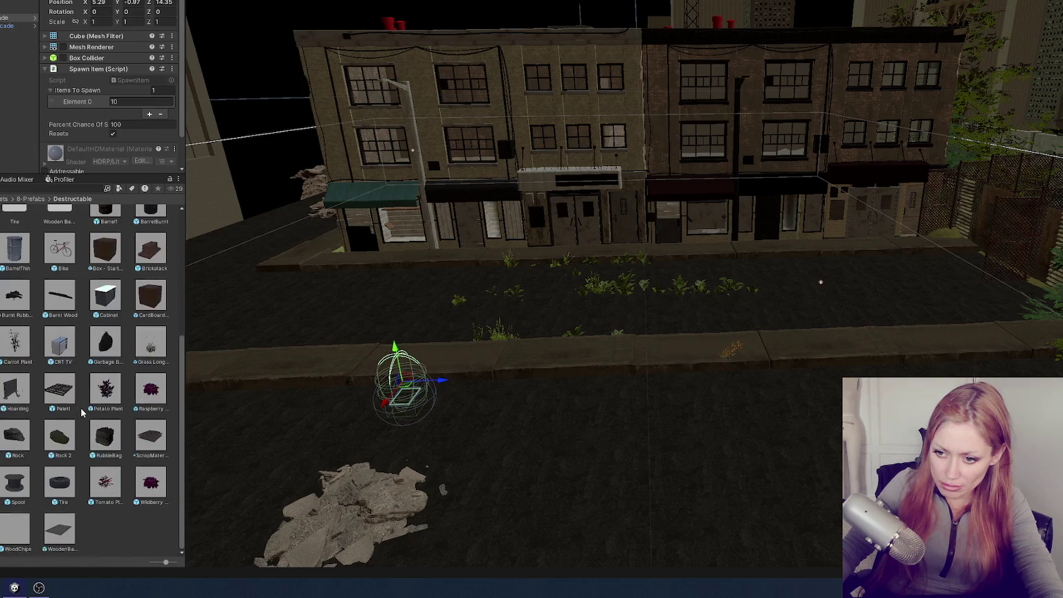
pyautogui.click(59, 530)
pyautogui.click(105, 40)
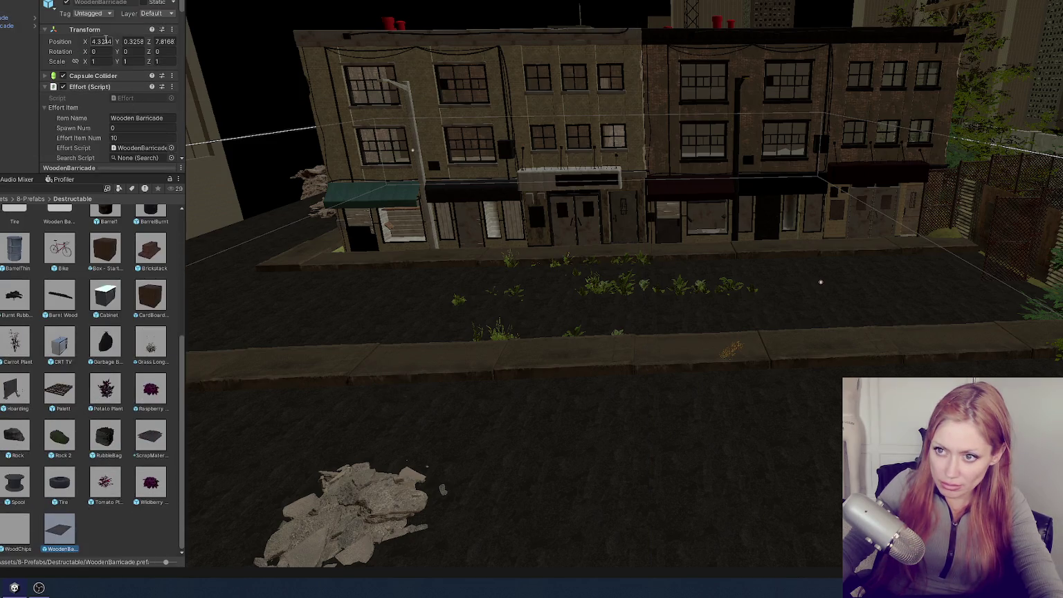
pyautogui.write('0')
pyautogui.press('Tab')
pyautogui.write('0')
pyautogui.press('Tab')
pyautogui.write('0')
pyautogui.click(14, 18)
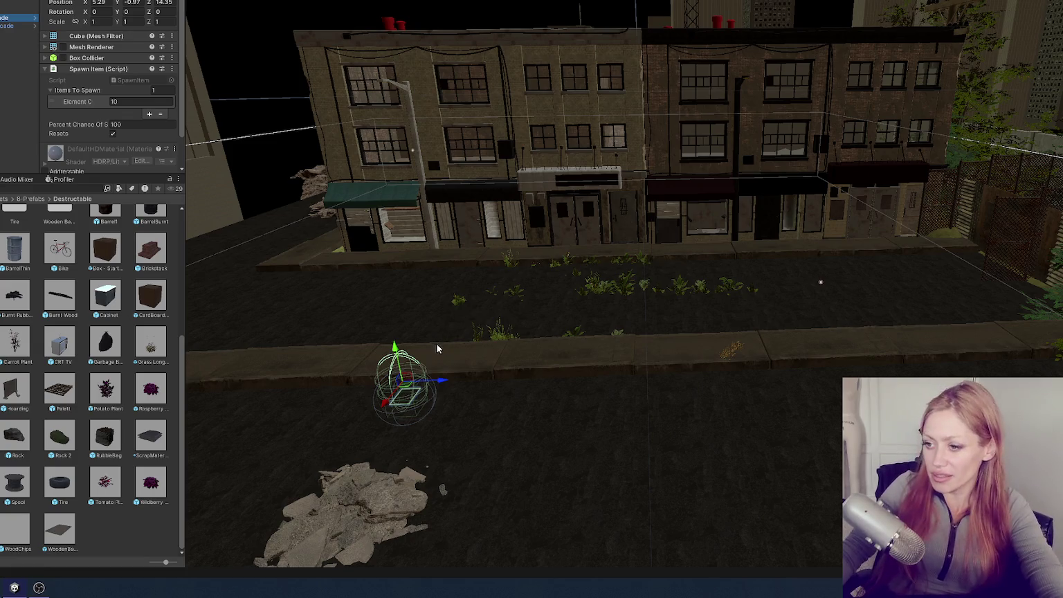
# Position the barricade spawner cube on the sidewalk against the storefront
pyautogui.moveTo(403, 353); pyautogui.dragTo(404, 319)
pyautogui.moveTo(378, 374)
pyautogui.mouseDown()
pyautogui.moveTo(498, 268)
pyautogui.moveTo(685, 229)
pyautogui.moveTo(646, 104)
pyautogui.moveTo(875, 159)
pyautogui.moveTo(344, 190)
pyautogui.mouseUp()
pyautogui.press('f')
pyautogui.moveTo(222, 174); pyautogui.dragTo(225, 166)
pyautogui.press('f')
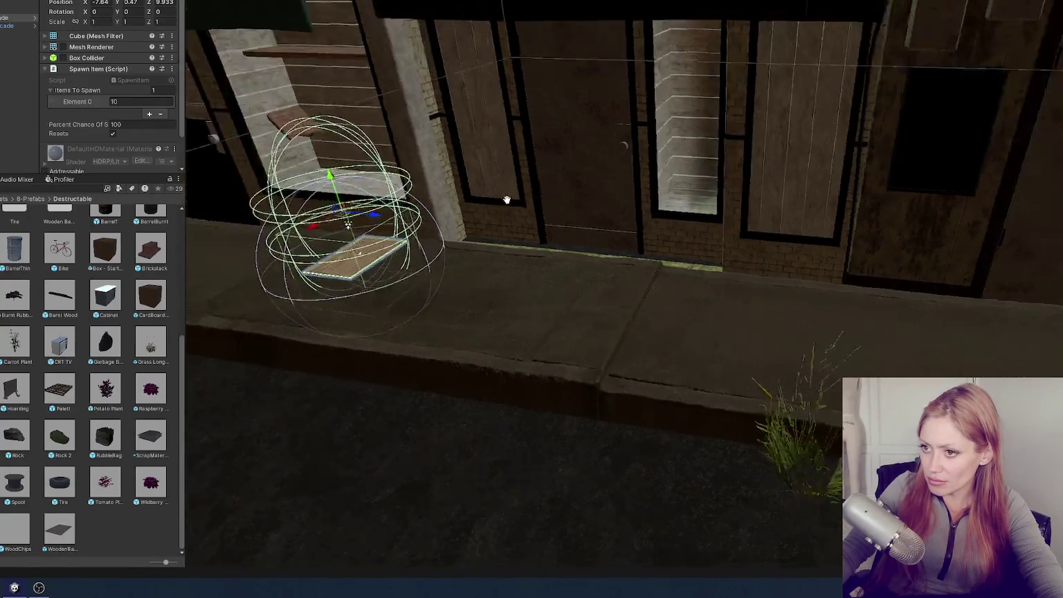
pyautogui.moveTo(633, 257)
pyautogui.mouseDown()
pyautogui.moveTo(563, 257)
pyautogui.moveTo(575, 255)
pyautogui.mouseUp()
pyautogui.moveTo(587, 207); pyautogui.dragTo(587, 200)
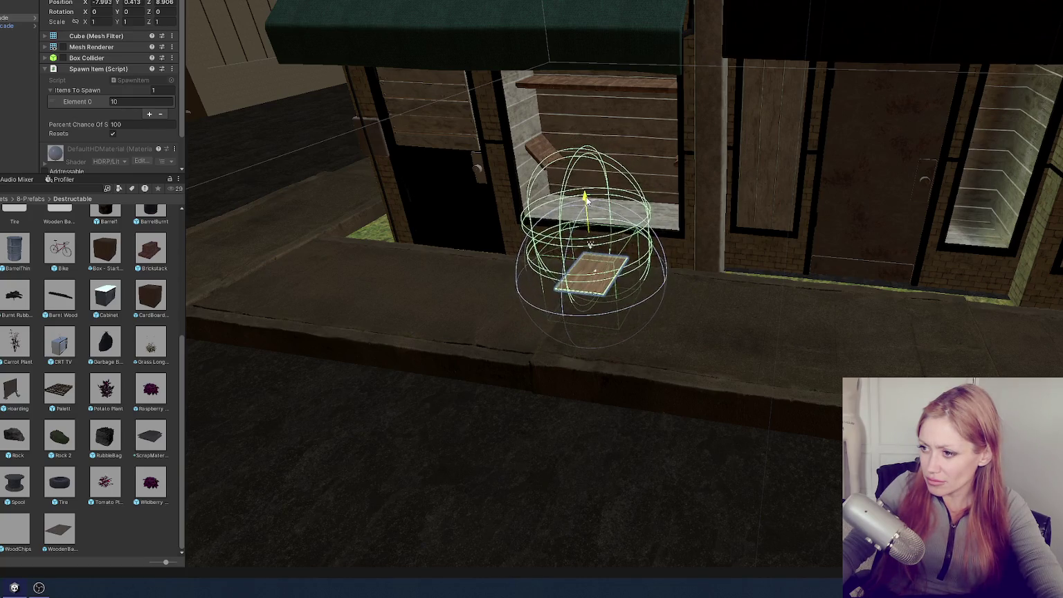
pyautogui.scroll(-3, 586, 208)
# Duplicate the spawner, move the copy farther along the sidewalk and tilt it -75.31 on Z
pyautogui.hotkey('ctrl', 'd')
pyautogui.moveTo(642, 238); pyautogui.dragTo(1012, 291)
pyautogui.press('e')
pyautogui.moveTo(793, 281)
pyautogui.mouseDown()
pyautogui.moveTo(802, 299)
pyautogui.moveTo(678, 301)
pyautogui.moveTo(703, 315)
pyautogui.moveTo(671, 339)
pyautogui.moveTo(700, 384)
pyautogui.mouseUp()
pyautogui.scroll(5, 677, 302)
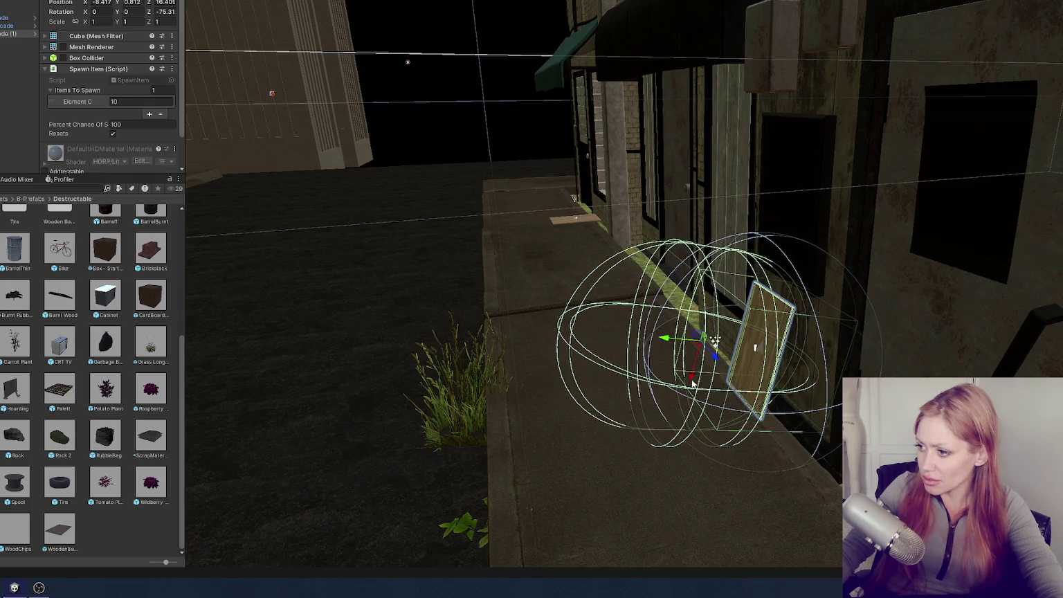
# Duplicate the spawner cube and push the copy farther along the storefront
pyautogui.moveTo(668, 344)
pyautogui.mouseDown()
pyautogui.moveTo(909, 347)
pyautogui.moveTo(717, 309)
pyautogui.moveTo(676, 331)
pyautogui.mouseUp()
pyautogui.hotkey('ctrl', 'd')
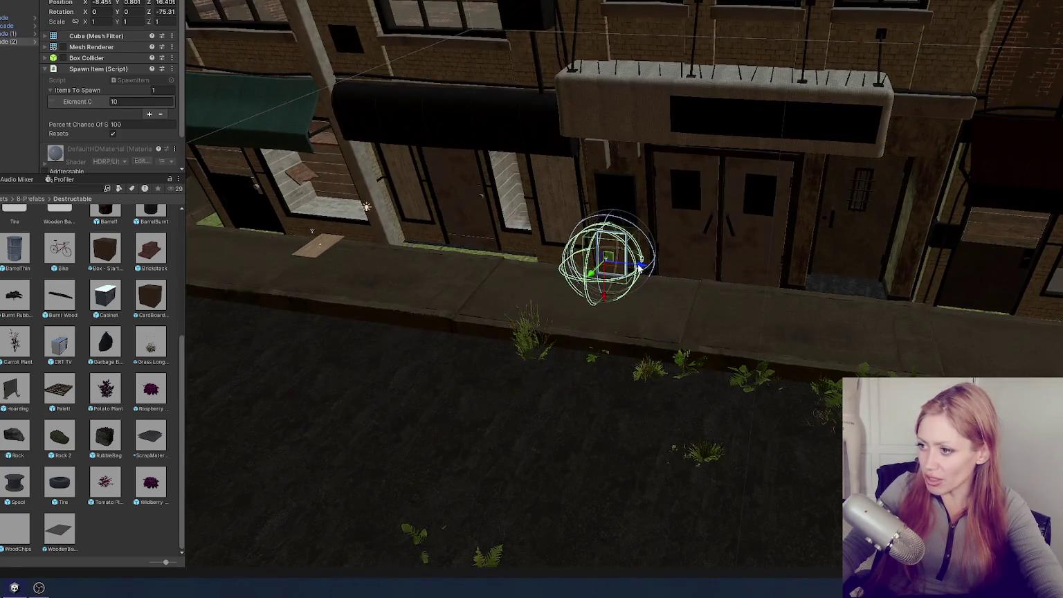
pyautogui.moveTo(640, 266); pyautogui.dragTo(1052, 304)
pyautogui.press('f')
pyautogui.moveTo(540, 335)
pyautogui.mouseDown()
pyautogui.moveTo(840, 363)
pyautogui.moveTo(960, 399)
pyautogui.mouseUp()
pyautogui.press('f')
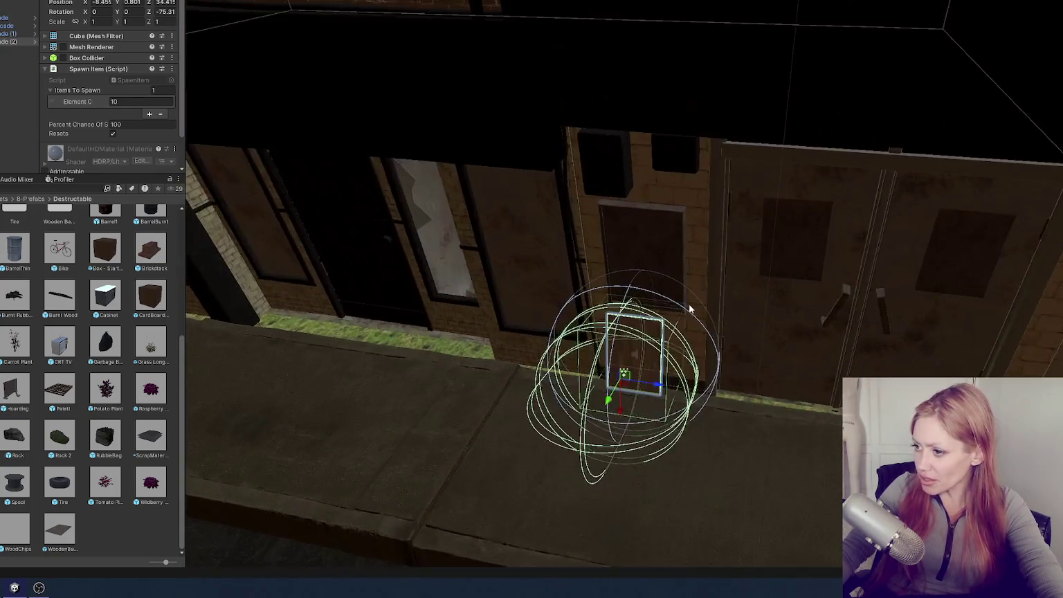
pyautogui.scroll(3, 688, 303)
# Duplicate the wooden board spawner by the door onto the kerb and the front sidewalk
pyautogui.click(727, 422)
pyautogui.press('f')
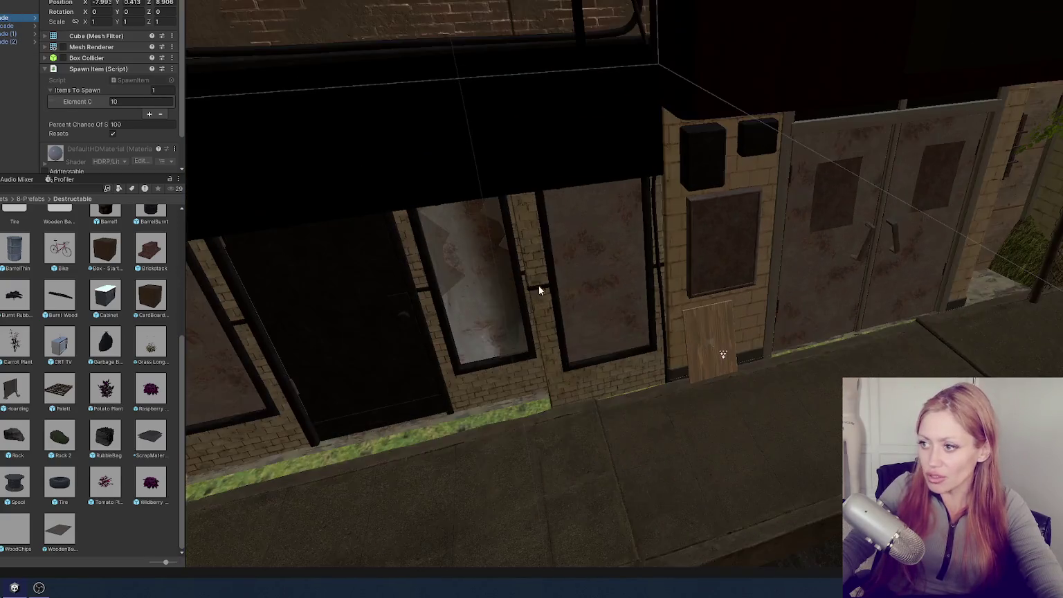
pyautogui.scroll(-5, 537, 281)
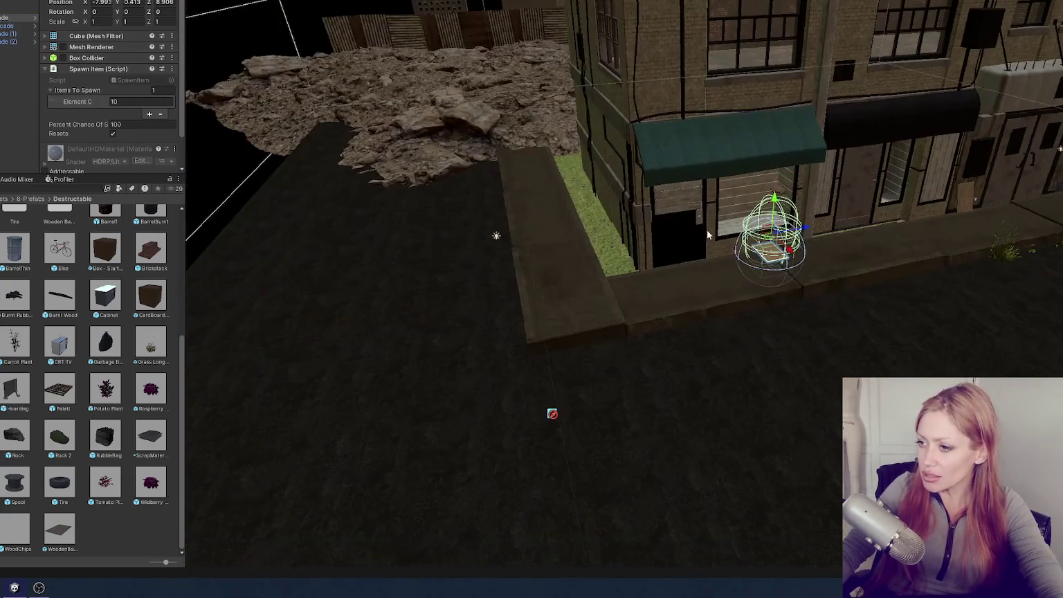
pyautogui.hotkey('ctrl', 'd')
pyautogui.moveTo(771, 242)
pyautogui.mouseDown()
pyautogui.moveTo(602, 256)
pyautogui.moveTo(561, 277)
pyautogui.mouseUp()
pyautogui.moveTo(504, 309)
pyautogui.mouseDown()
pyautogui.moveTo(475, 231)
pyautogui.moveTo(517, 221)
pyautogui.mouseUp()
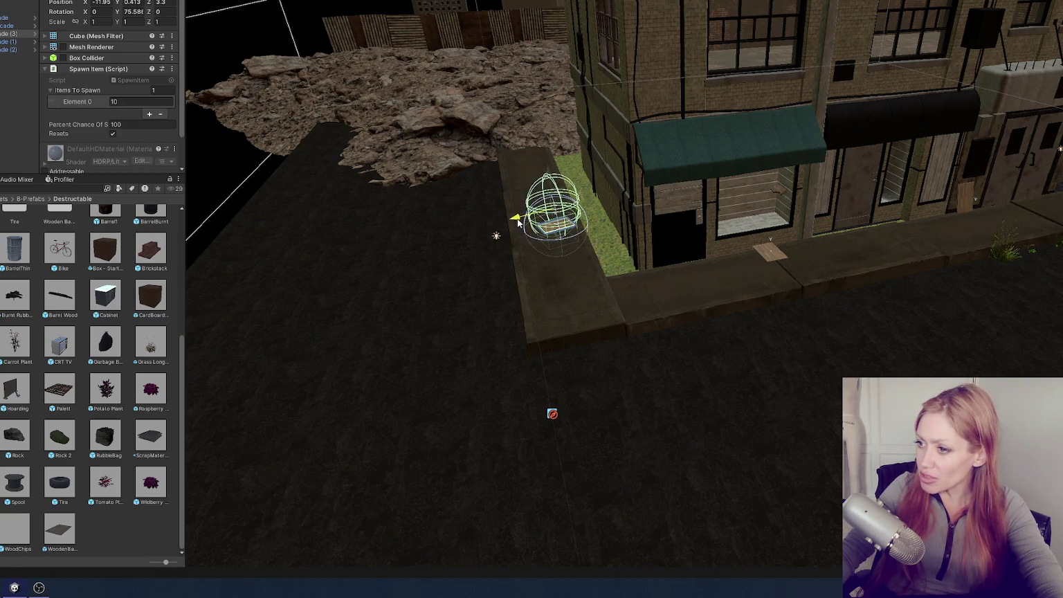
pyautogui.scroll(-1, 517, 222)
pyautogui.hotkey('ctrl', 'd')
pyautogui.moveTo(596, 236)
pyautogui.mouseDown()
pyautogui.moveTo(539, 261)
pyautogui.moveTo(644, 364)
pyautogui.mouseUp()
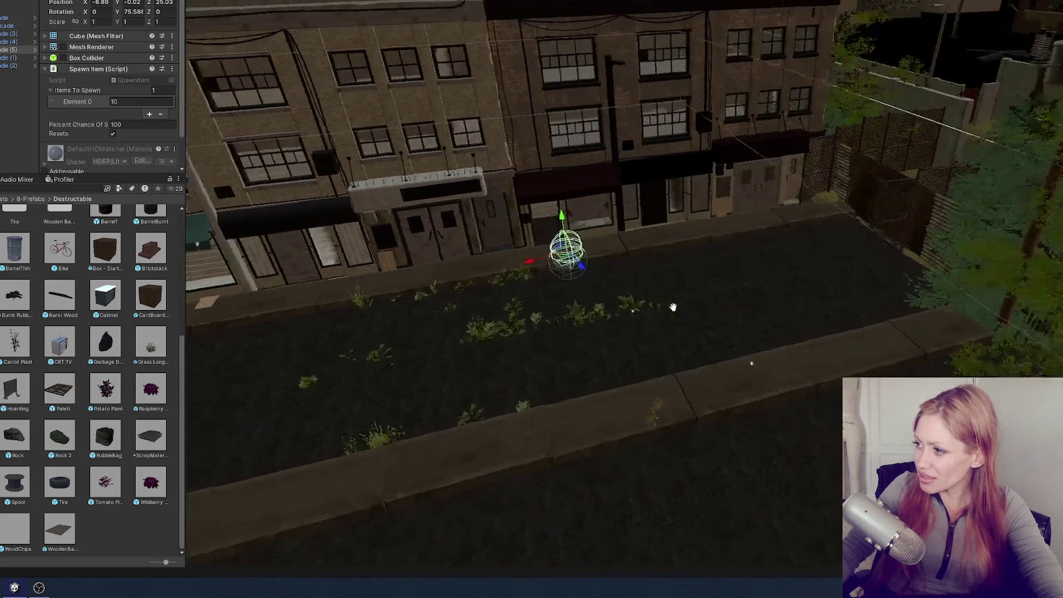
pyautogui.moveTo(597, 243)
pyautogui.mouseDown()
pyautogui.moveTo(687, 350)
pyautogui.moveTo(408, 404)
pyautogui.mouseUp()
pyautogui.press('e')
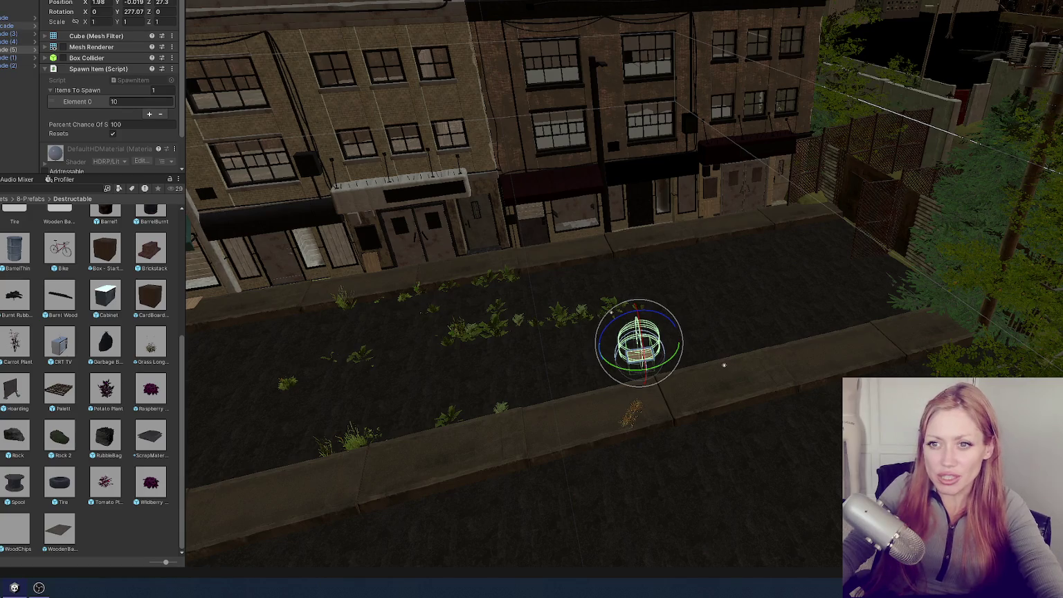
# Add a Wooden Barricade to the scene, leaving its prefab overrides unapplied
pyautogui.click(13, 17)
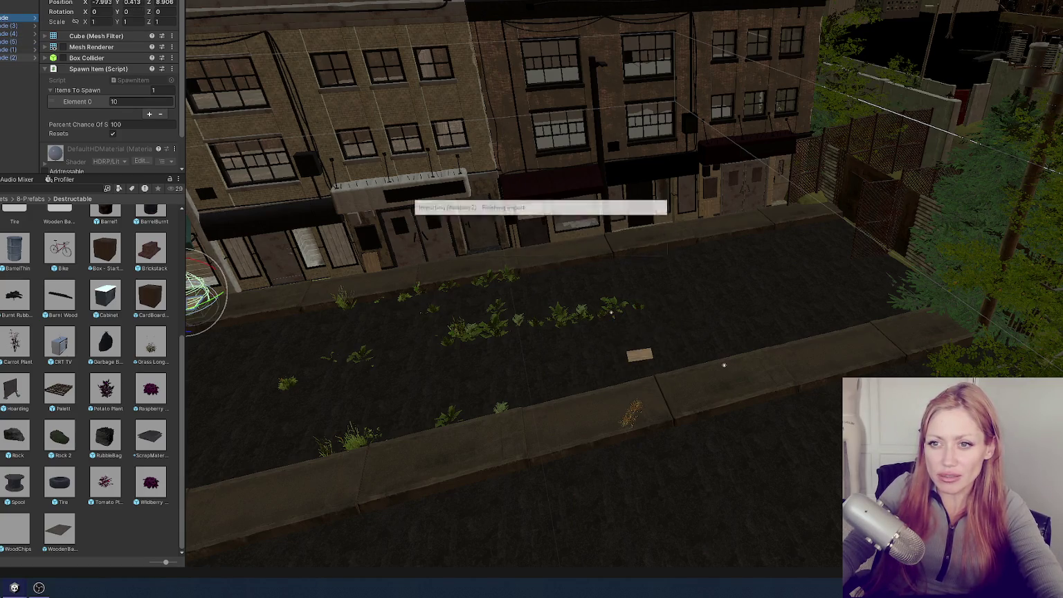
pyautogui.moveTo(59, 214)
pyautogui.mouseDown()
pyautogui.moveTo(21, 25)
pyautogui.moveTo(31, 21)
pyautogui.moveTo(21, 28)
pyautogui.mouseUp()
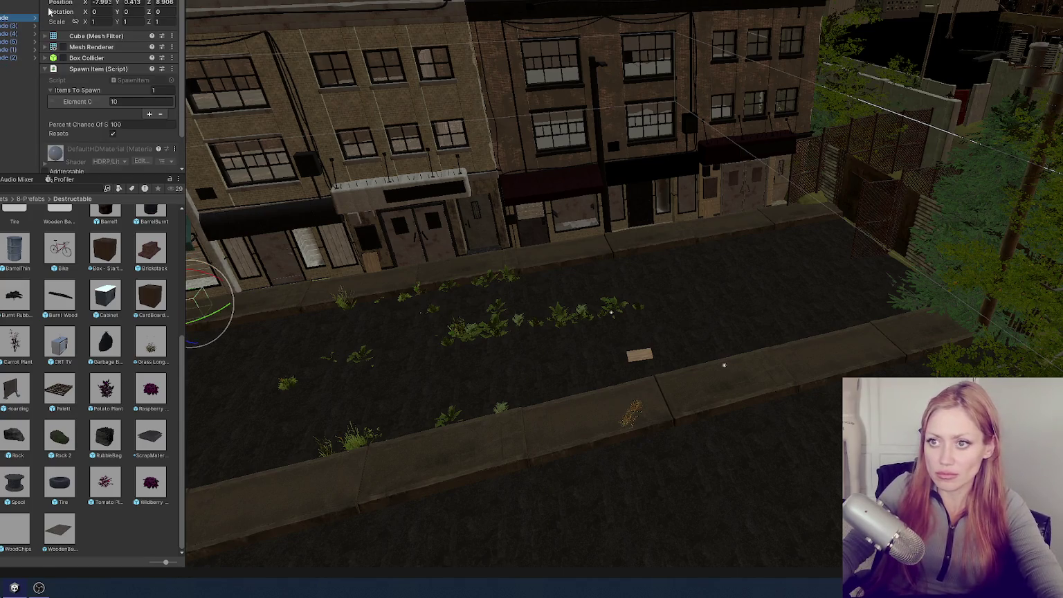
pyautogui.click(179, 44)
pyautogui.click(24, 131)
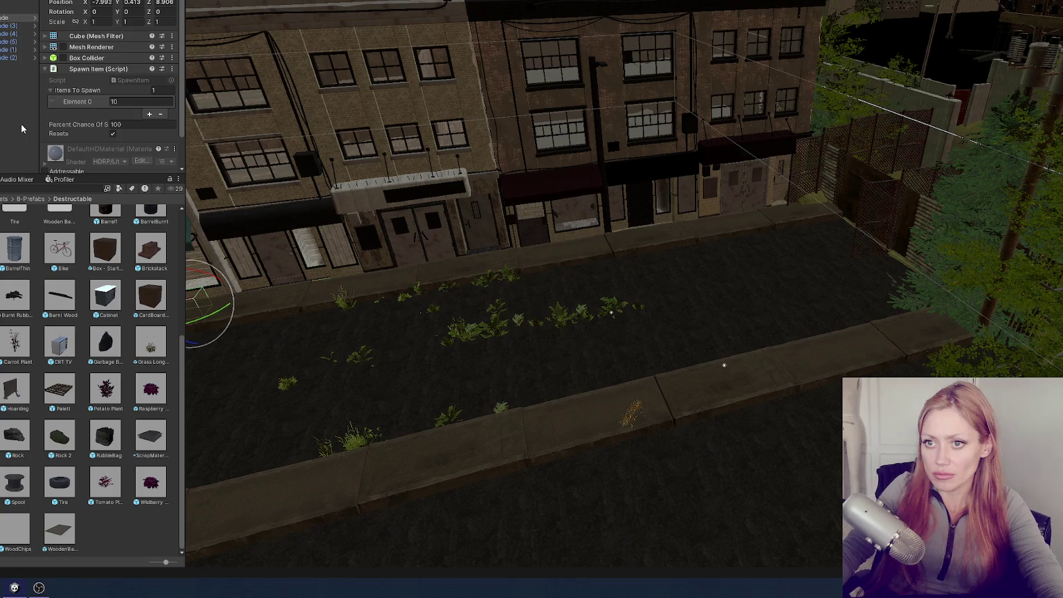
# Move another spawner across the street to the far-right sidewalk
pyautogui.click(18, 10)
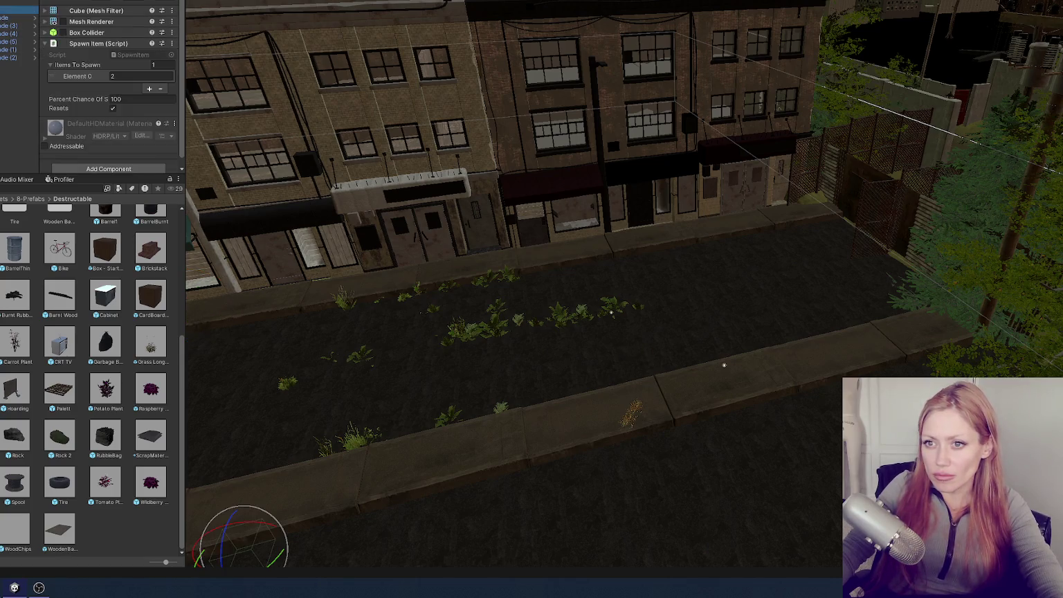
pyautogui.moveTo(370, 314); pyautogui.dragTo(462, 235)
pyautogui.press('w')
pyautogui.moveTo(485, 363)
pyautogui.mouseDown()
pyautogui.moveTo(1012, 252)
pyautogui.moveTo(972, 157)
pyautogui.moveTo(749, 148)
pyautogui.mouseUp()
pyautogui.press('e')
pyautogui.press('w')
# Duplicate the spawner and raise the copy above the pavement
pyautogui.hotkey('ctrl', 'd')
pyautogui.scroll(5, 748, 148)
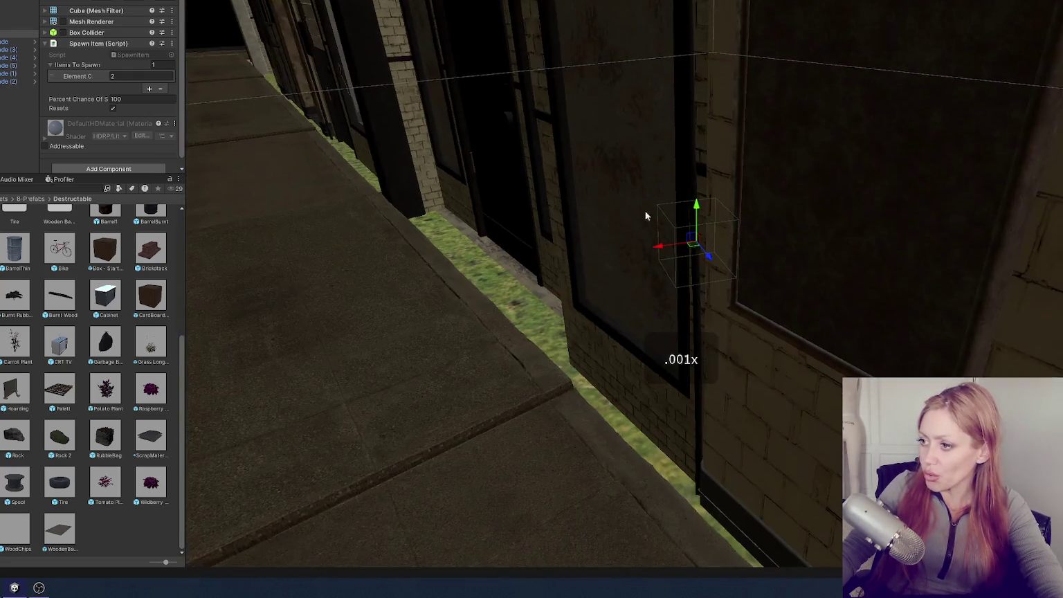
pyautogui.moveTo(663, 241)
pyautogui.mouseDown()
pyautogui.moveTo(550, 255)
pyautogui.moveTo(529, 281)
pyautogui.mouseUp()
pyautogui.press('f')
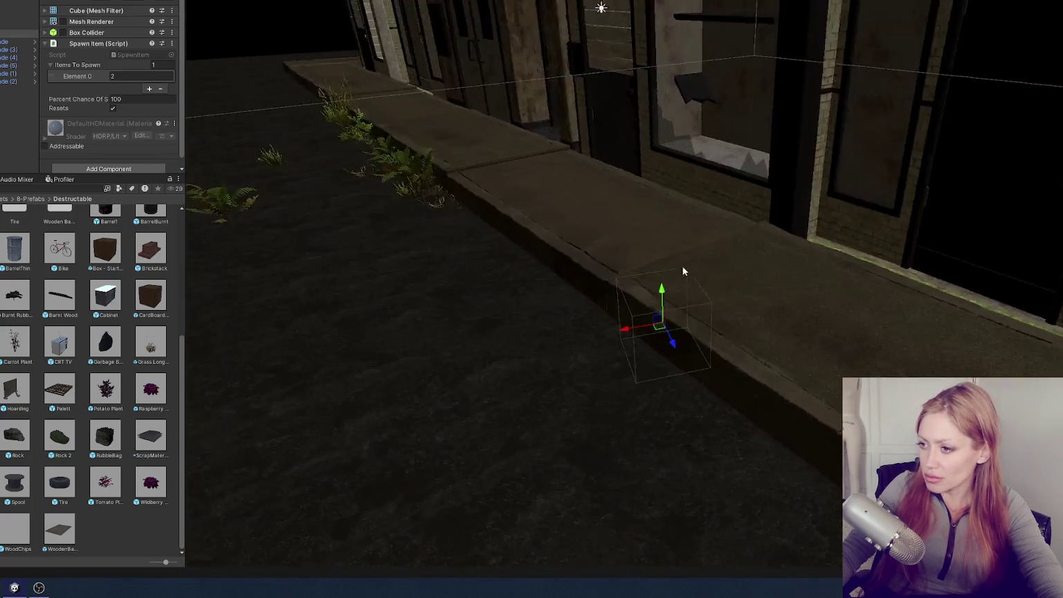
pyautogui.moveTo(616, 243)
pyautogui.mouseDown()
pyautogui.moveTo(604, 144)
pyautogui.moveTo(464, 198)
pyautogui.mouseUp()
# Focus on the fern, pull back to view the street, and select a cube spawner
pyautogui.click(17, 26)
pyautogui.doubleClick(18, 14)
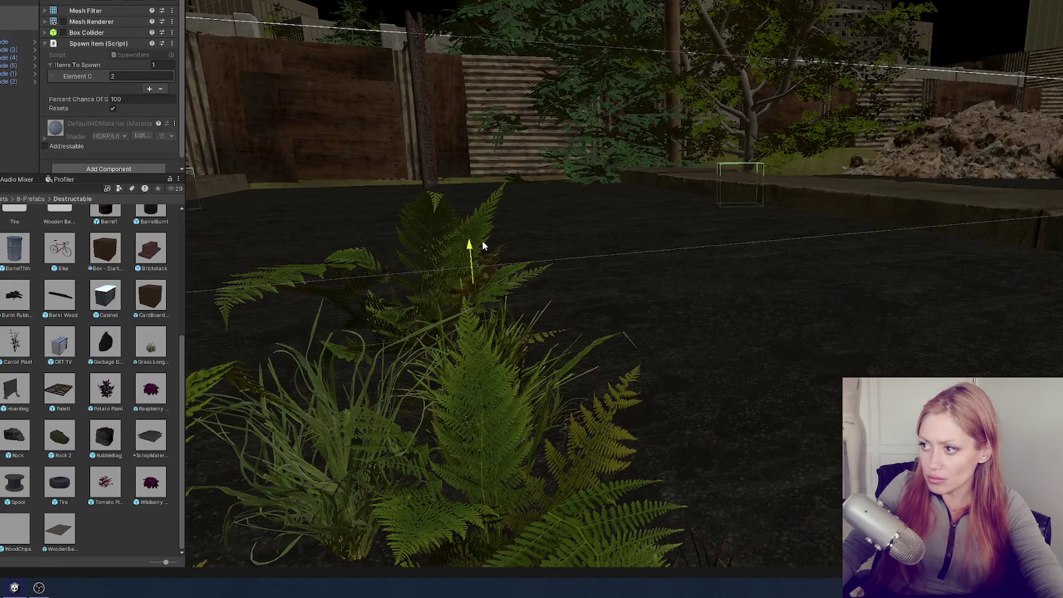
pyautogui.moveTo(479, 190)
pyautogui.mouseDown()
pyautogui.moveTo(571, 209)
pyautogui.moveTo(419, 240)
pyautogui.moveTo(526, 305)
pyautogui.moveTo(702, 311)
pyautogui.mouseUp()
pyautogui.rightClick(18, 41)
pyautogui.click(46, 460)
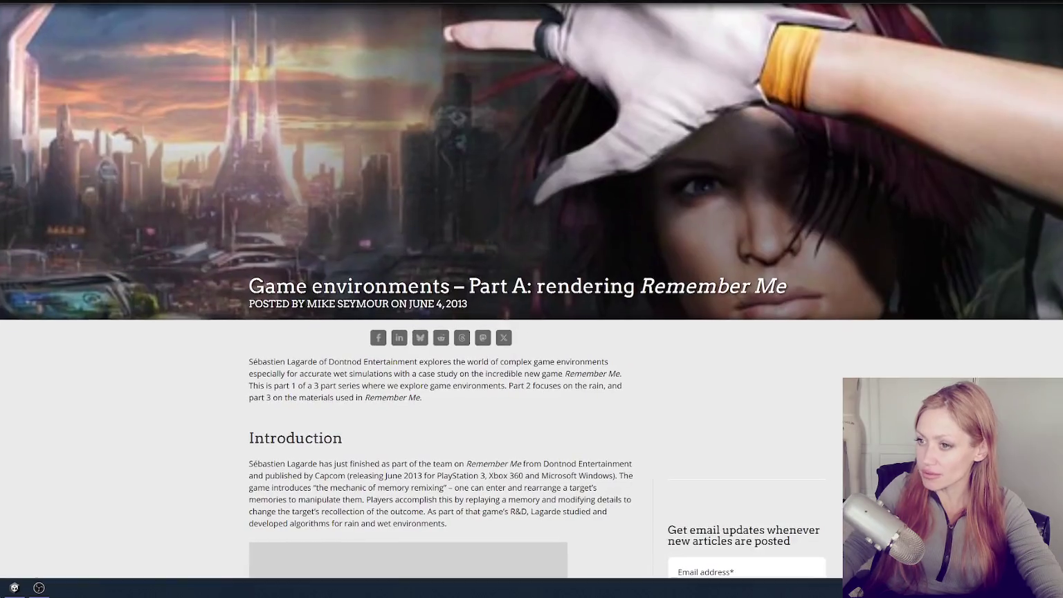
pyautogui.scroll(-5, 914, 68)
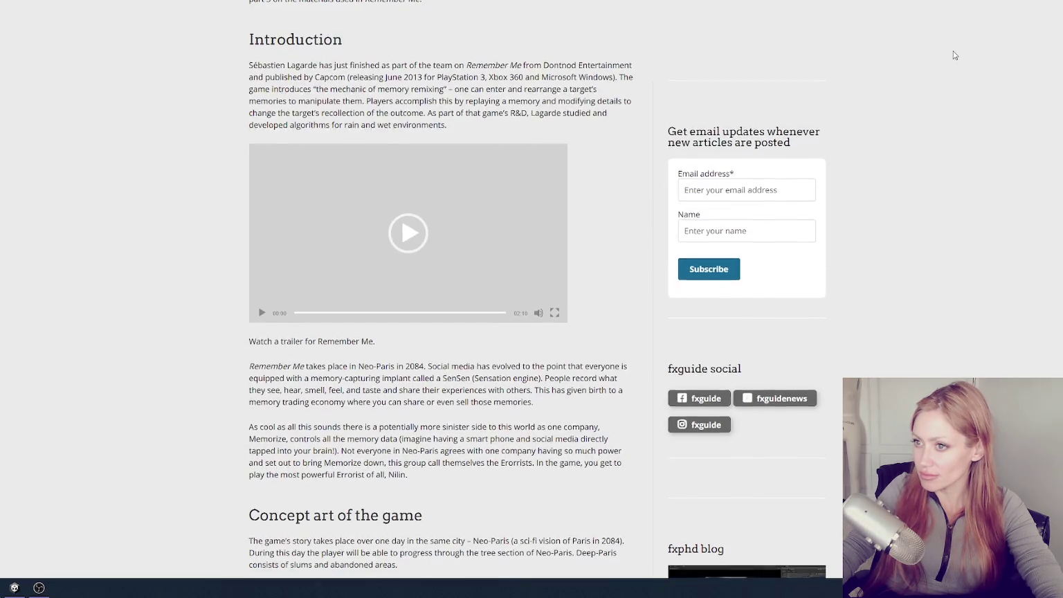
pyautogui.scroll(-10, 951, 56)
pyautogui.scroll(-6, 958, 57)
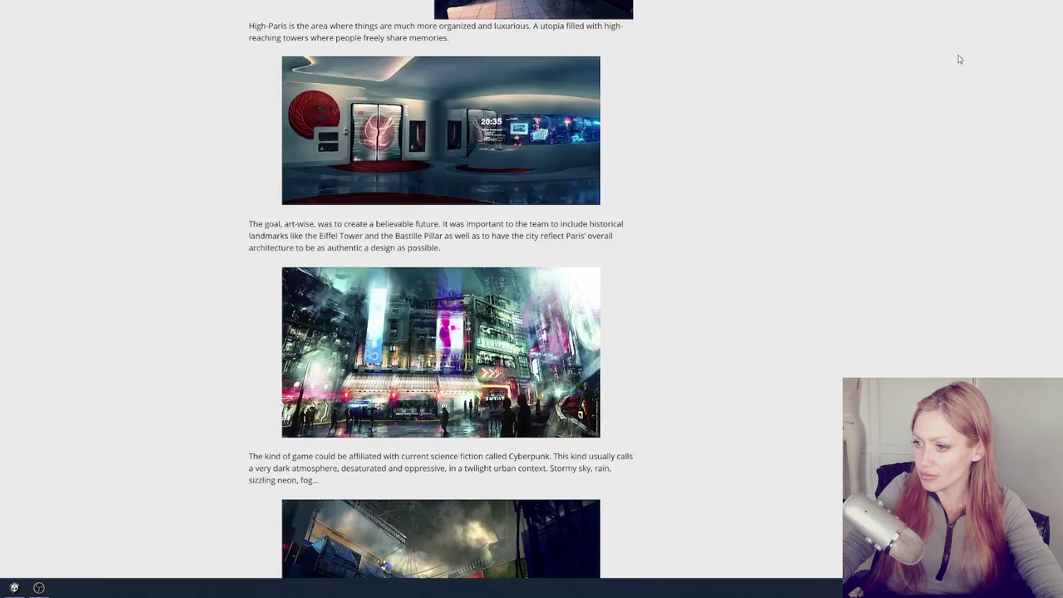
pyautogui.scroll(-5, 960, 57)
pyautogui.scroll(-5, 969, 68)
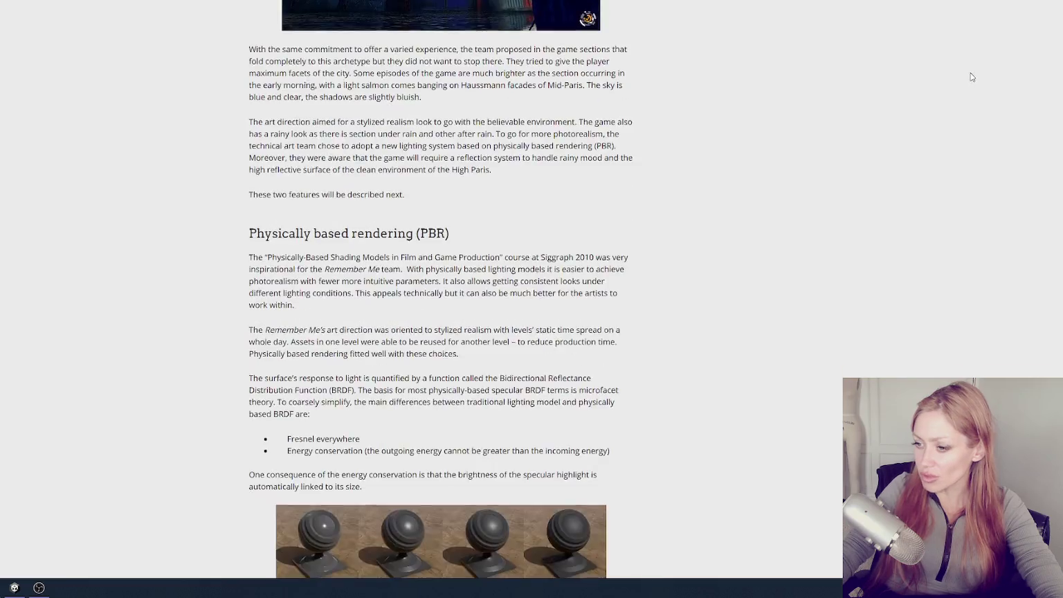
pyautogui.scroll(-8, 956, 89)
pyautogui.scroll(-5, 959, 90)
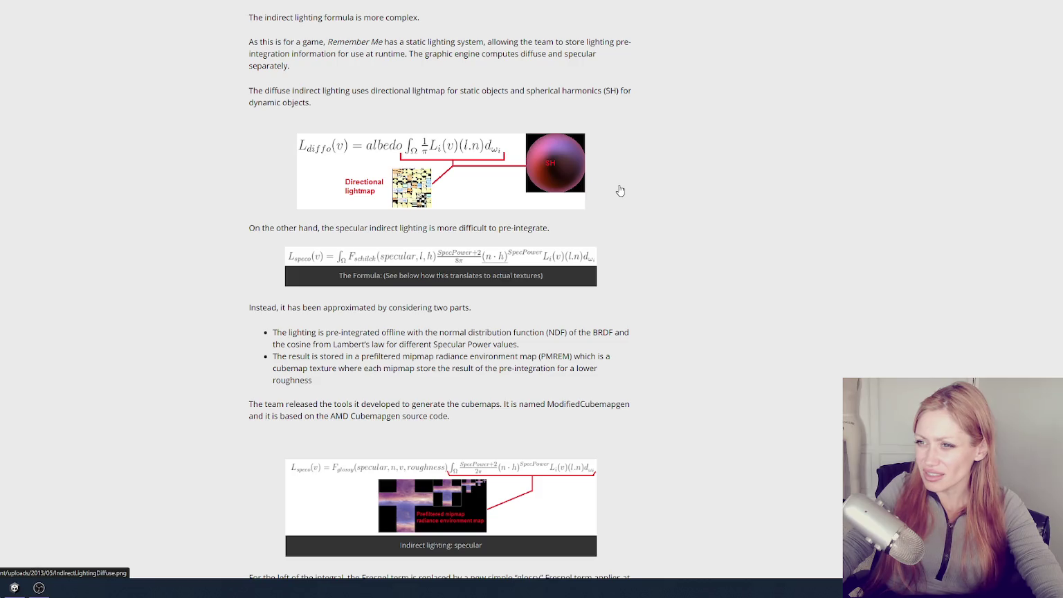
pyautogui.scroll(-3, 627, 184)
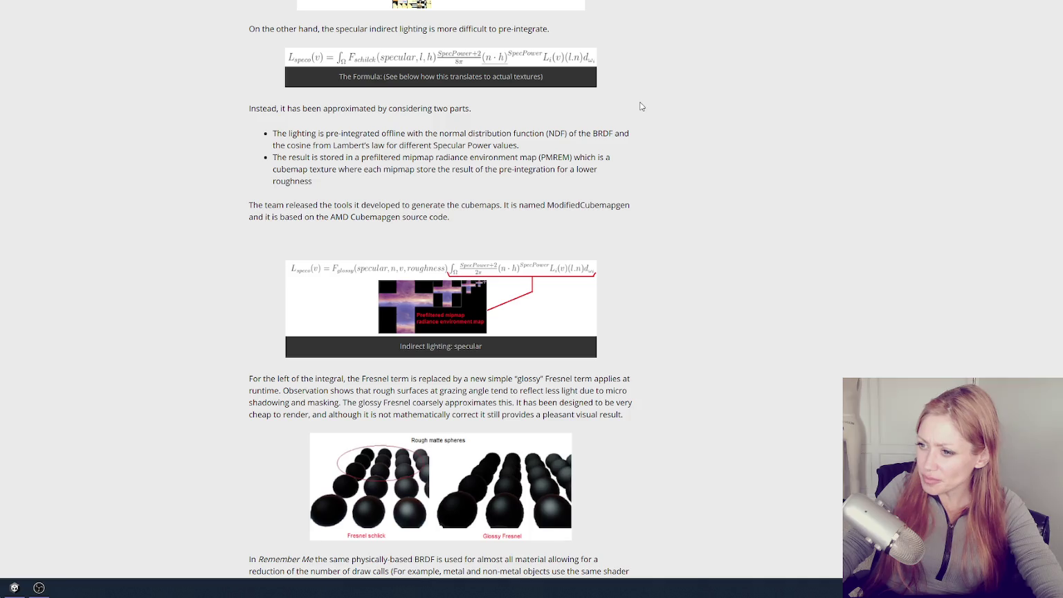
pyautogui.scroll(-10, 668, 72)
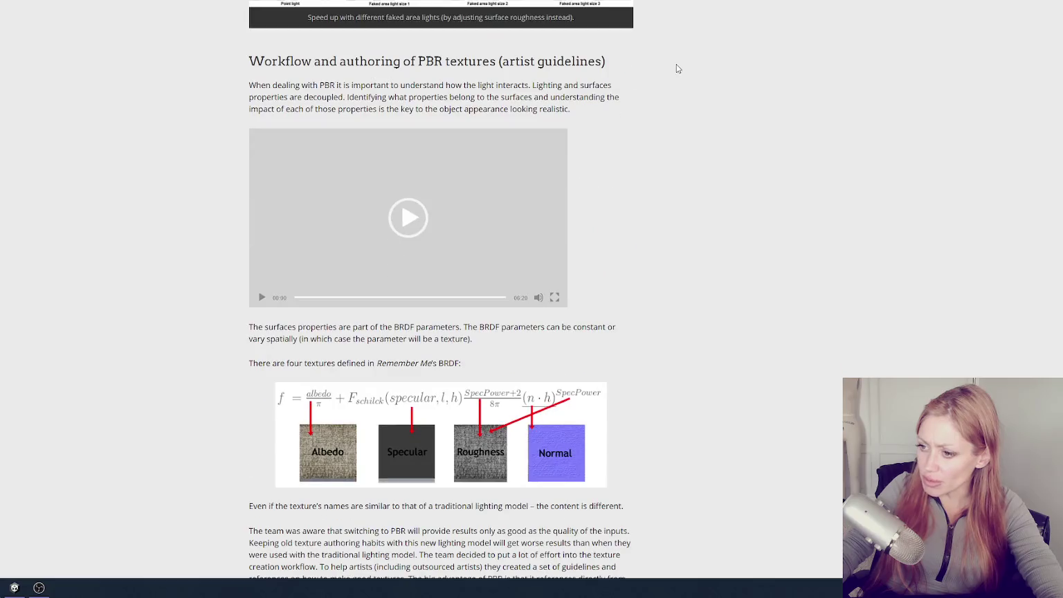
pyautogui.scroll(-5, 693, 75)
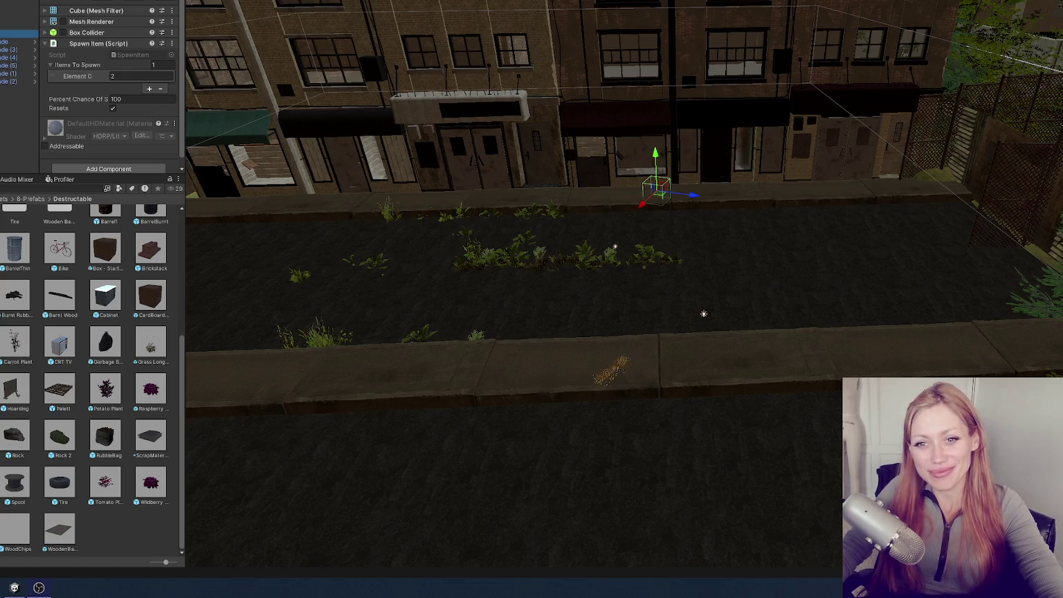
pyautogui.moveTo(541, 197)
pyautogui.mouseDown()
pyautogui.moveTo(652, 83)
pyautogui.moveTo(816, 126)
pyautogui.mouseUp()
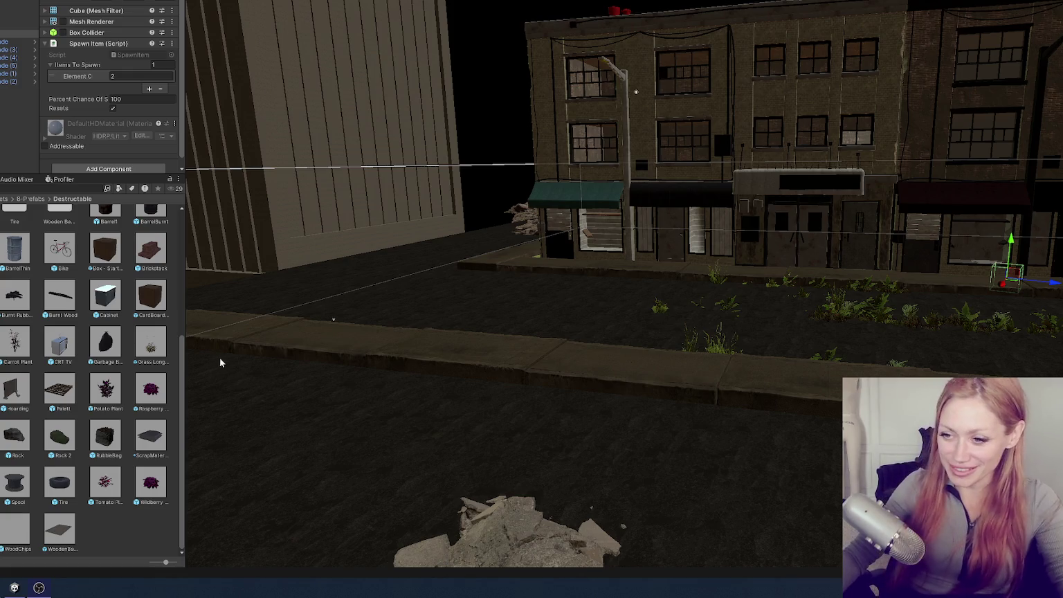
# Widen the side panel and select the RubbleBag prefab to view its Effort settings
pyautogui.moveTo(187, 351)
pyautogui.mouseDown()
pyautogui.moveTo(394, 351)
pyautogui.moveTo(204, 349)
pyautogui.moveTo(234, 350)
pyautogui.mouseUp()
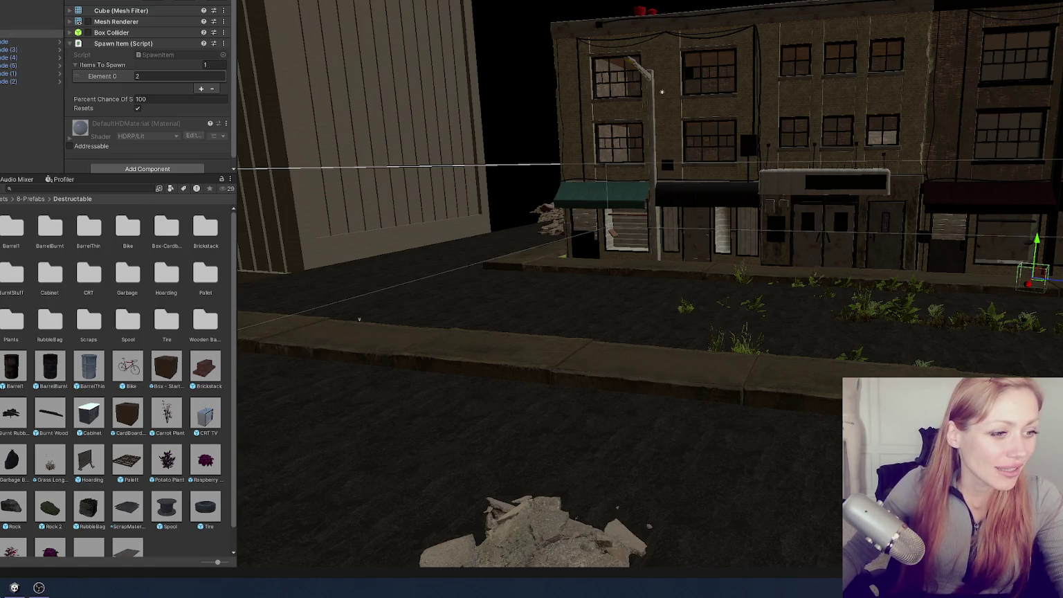
pyautogui.scroll(-1, 75, 404)
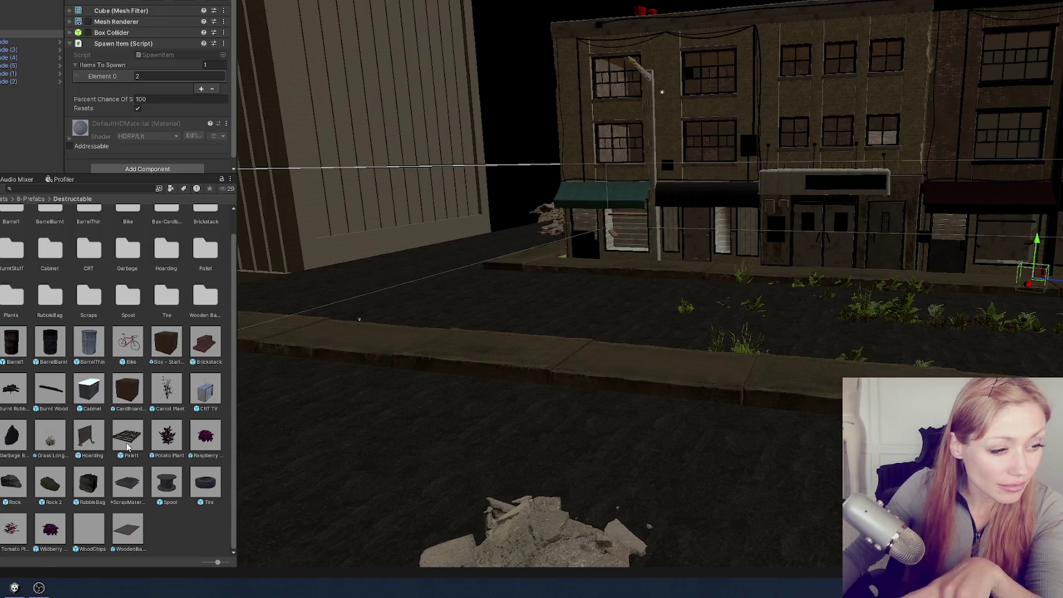
pyautogui.click(89, 486)
pyautogui.scroll(-5, 161, 90)
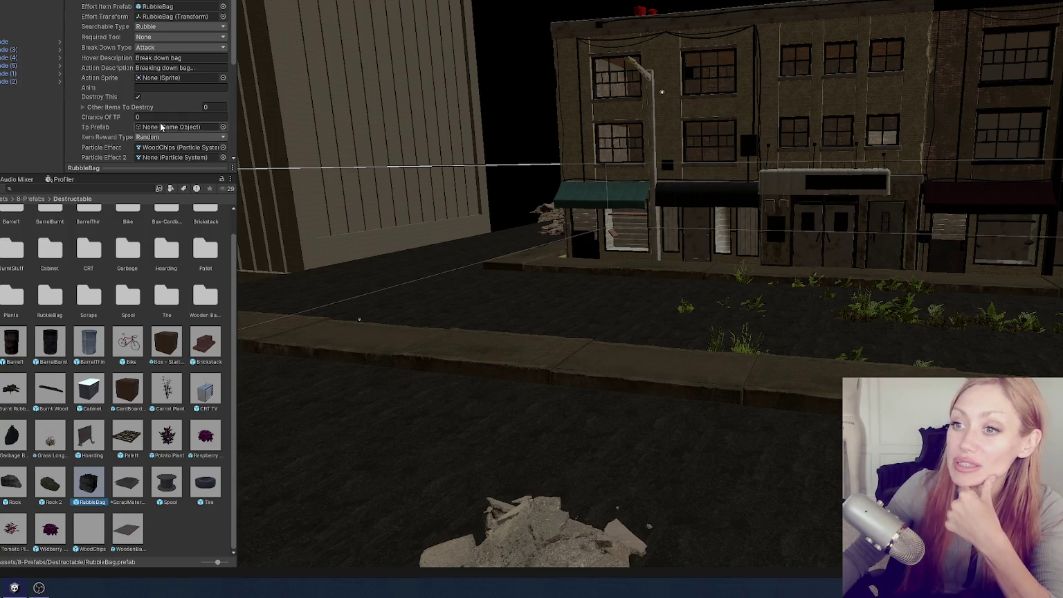
pyautogui.scroll(-4, 160, 118)
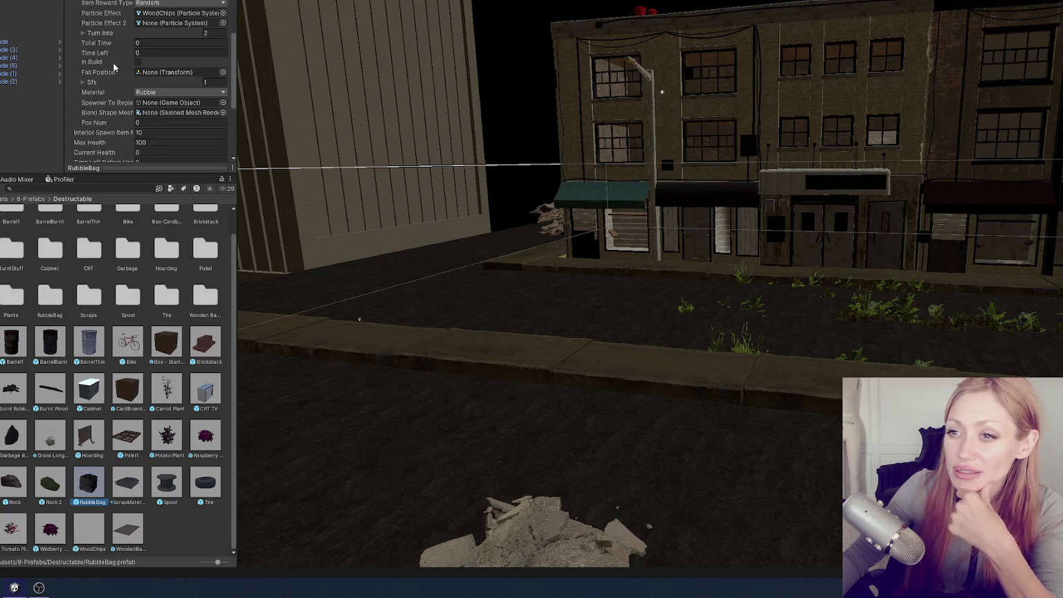
pyautogui.scroll(-2, 114, 69)
pyautogui.scroll(-1, 117, 106)
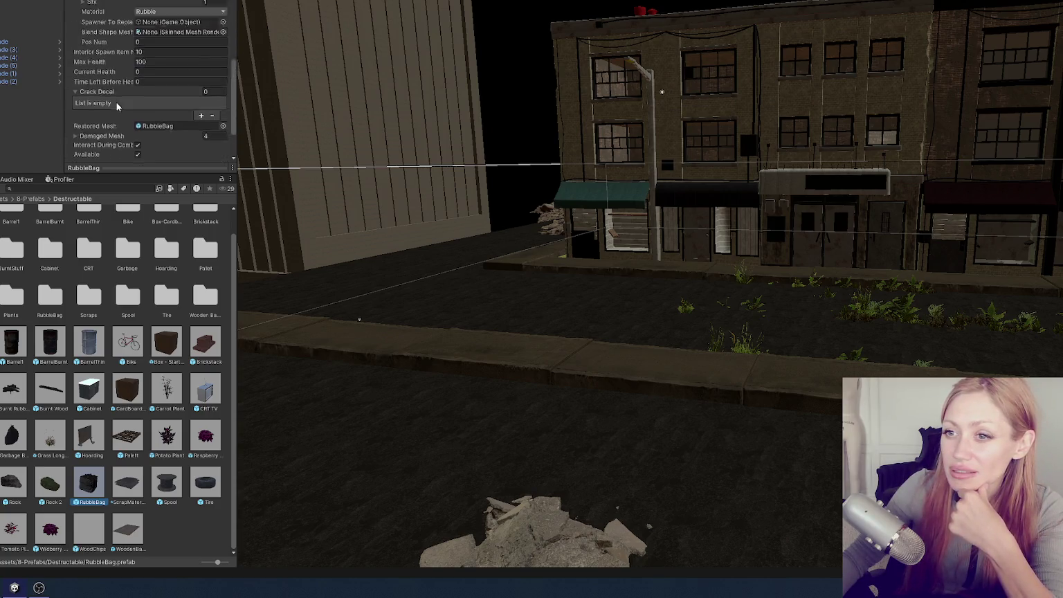
# Expand the Turn Into list to check its two item 177 entries, then collapse it
pyautogui.scroll(10, 117, 104)
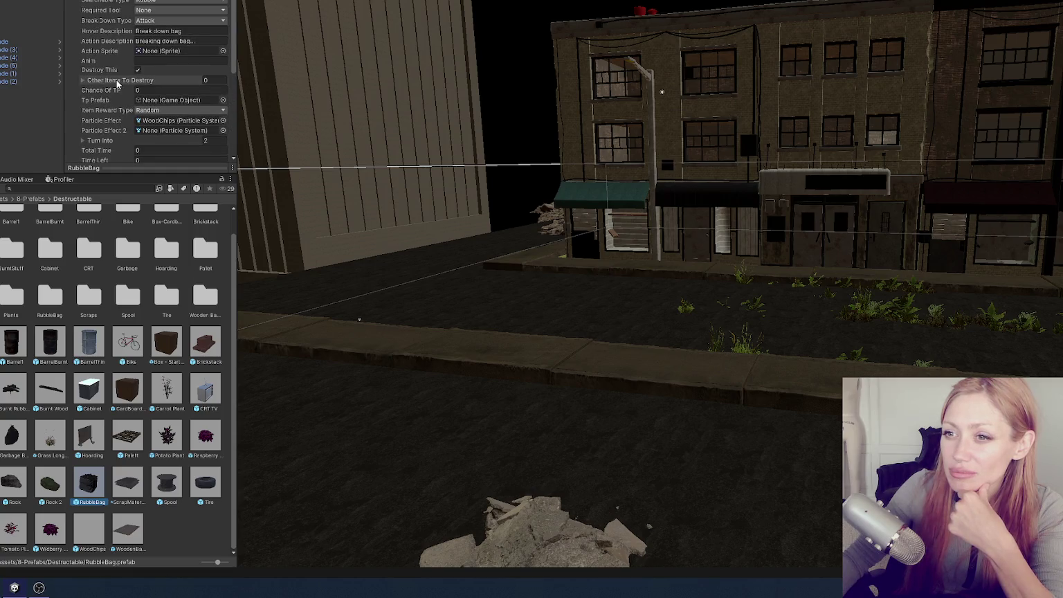
pyautogui.click(110, 140)
pyautogui.scroll(-1, 123, 103)
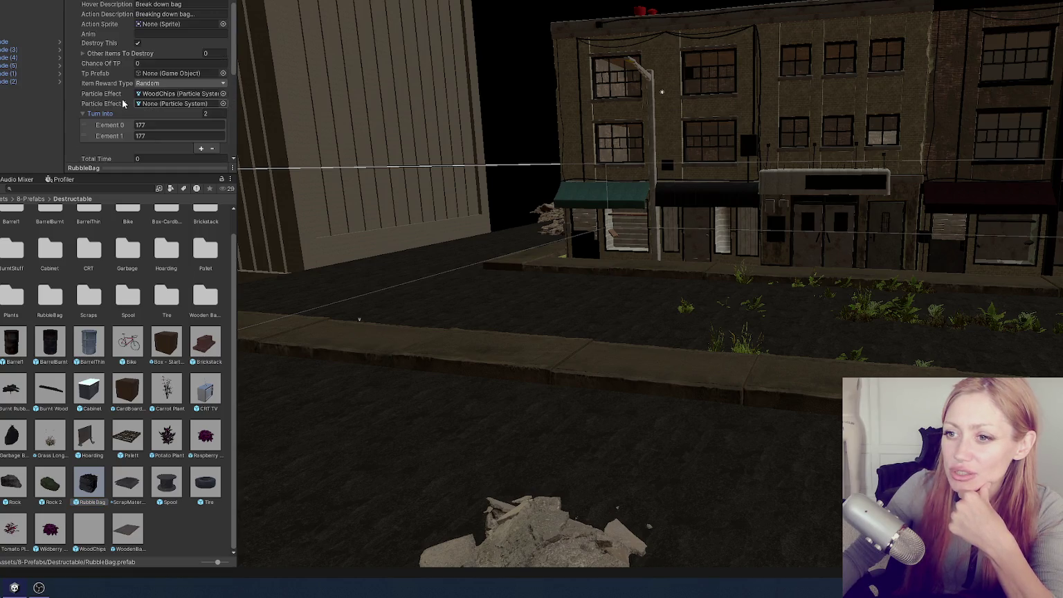
pyautogui.click(101, 113)
pyautogui.click(126, 189)
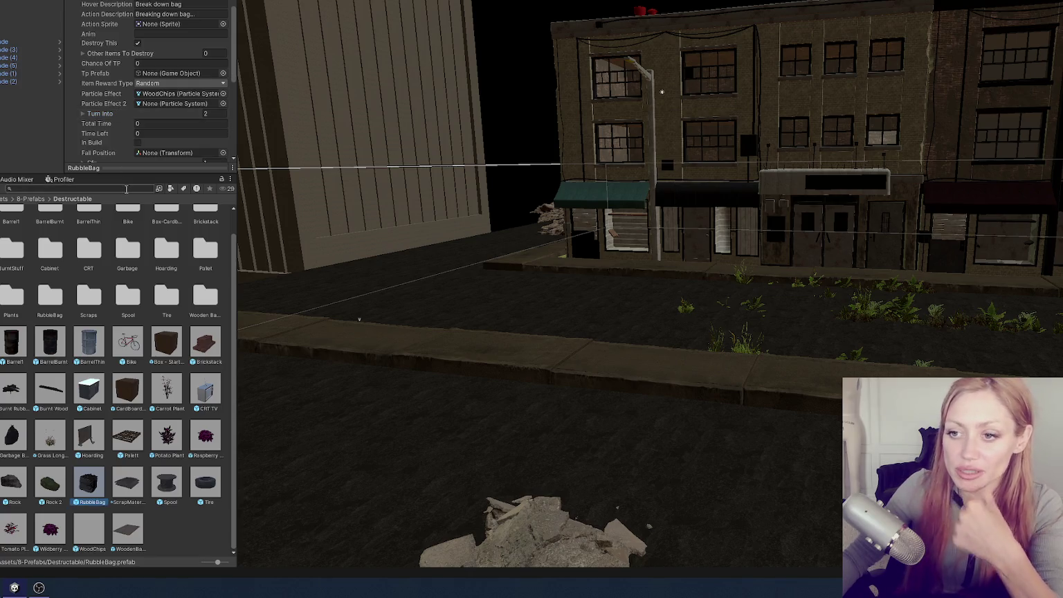
# Search project assets for 'bricks', then return to the Project window and clear the search
pyautogui.write('bric')
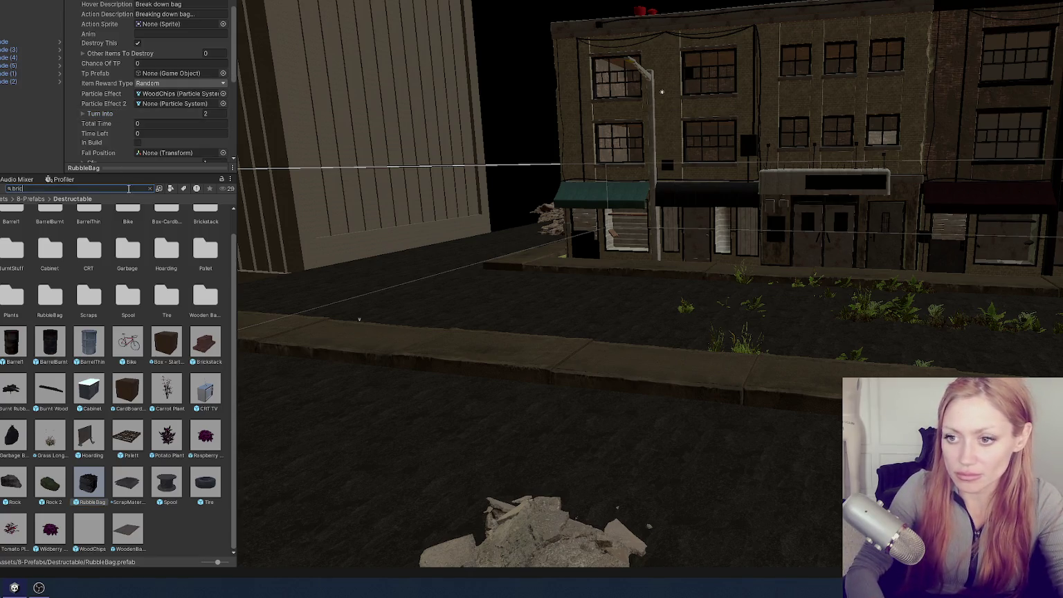
pyautogui.write('ks')
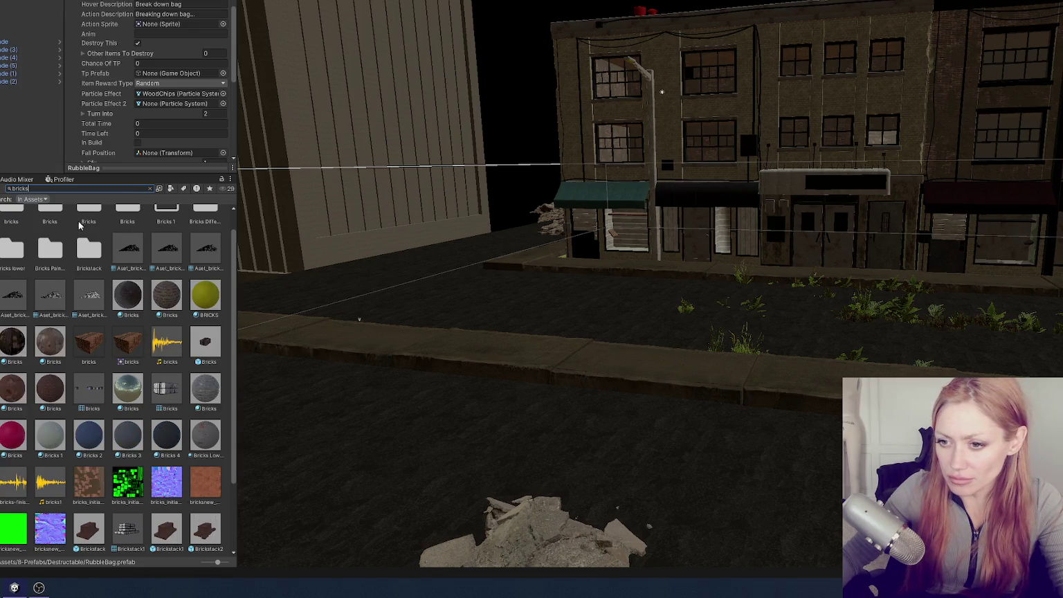
pyautogui.click(31, 199)
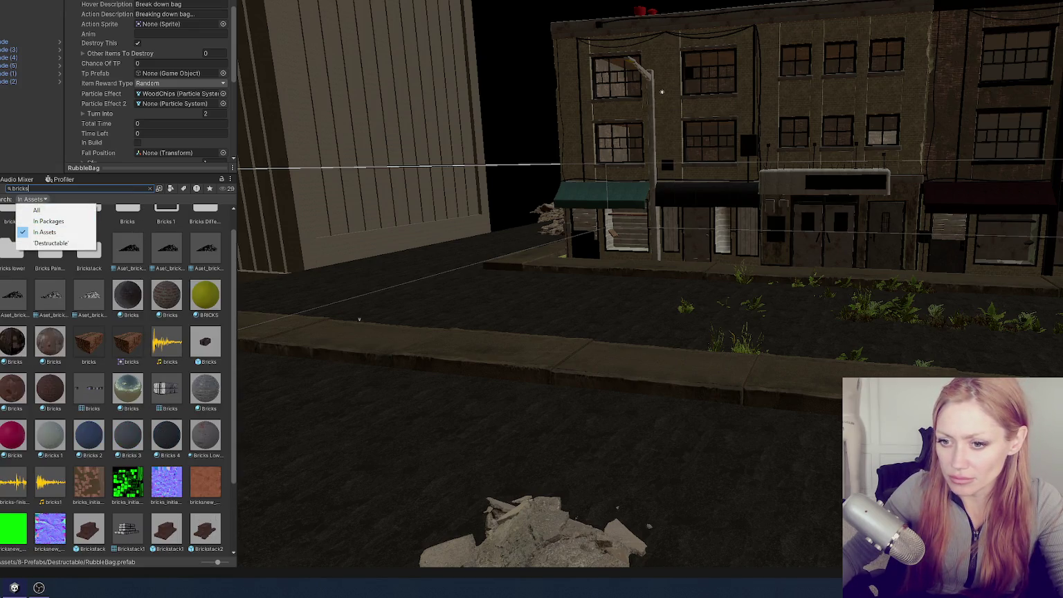
pyautogui.click(51, 243)
pyautogui.click(63, 178)
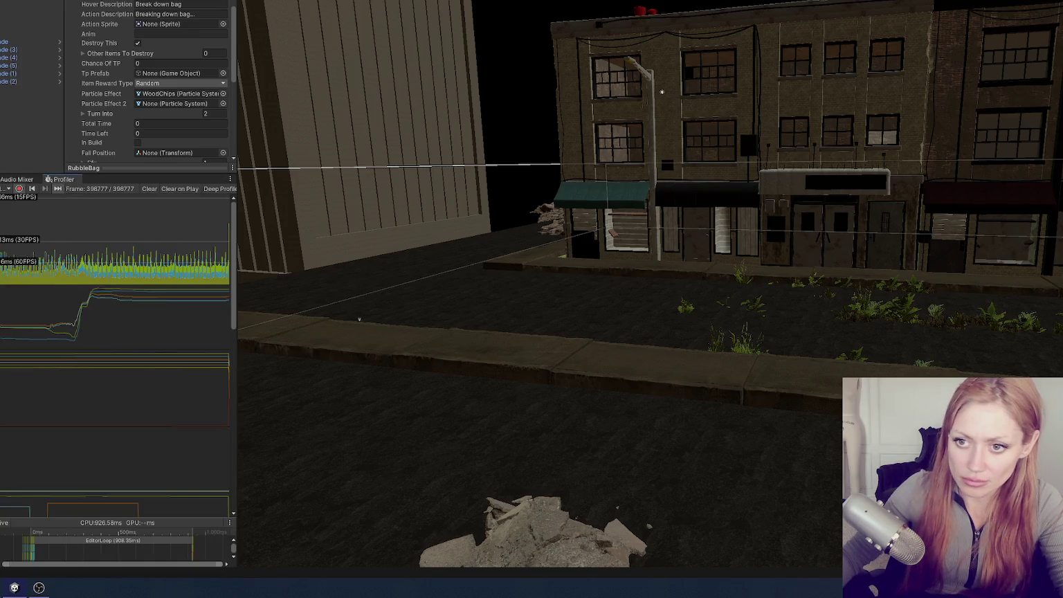
pyautogui.hotkey('ctrl', '5')
pyautogui.click(36, 186)
pyautogui.hotkey('ctrl', 'a')
pyautogui.press('BackSpace')
# Search 'bricks' within the Items folder and read the Bricks prefab's item number 150
pyautogui.write('bricks')
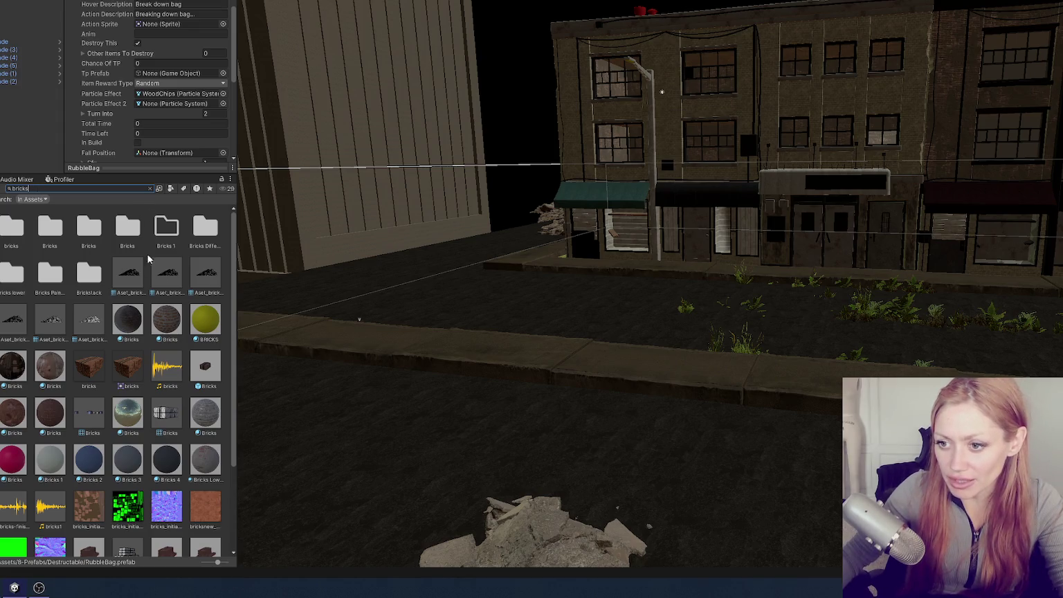
pyautogui.click(32, 199)
pyautogui.click(35, 238)
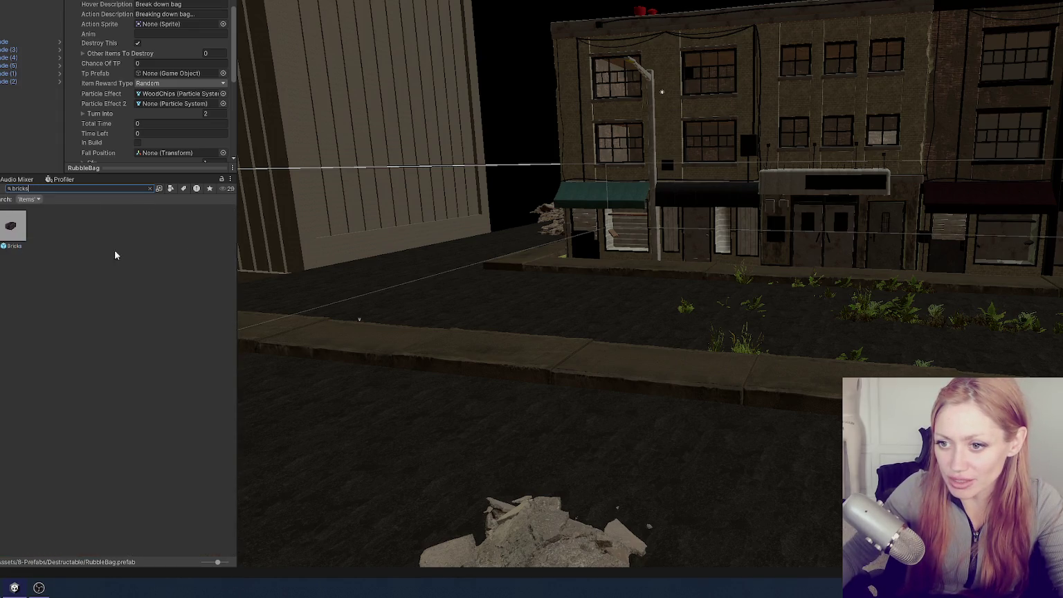
pyautogui.click(12, 228)
pyautogui.scroll(5, 175, 41)
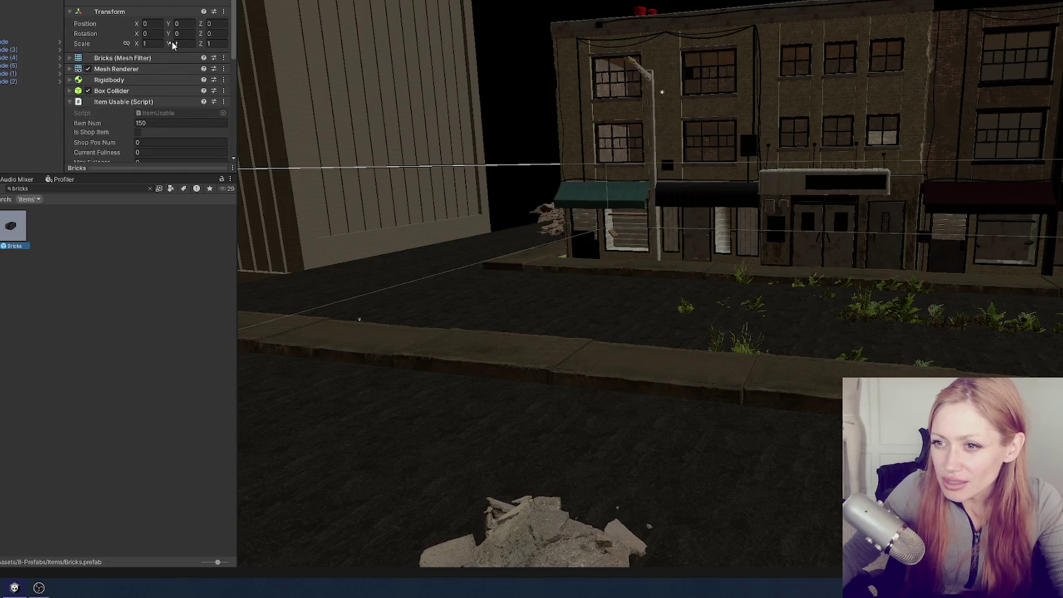
pyautogui.scroll(-3, 172, 45)
pyautogui.scroll(5, 174, 43)
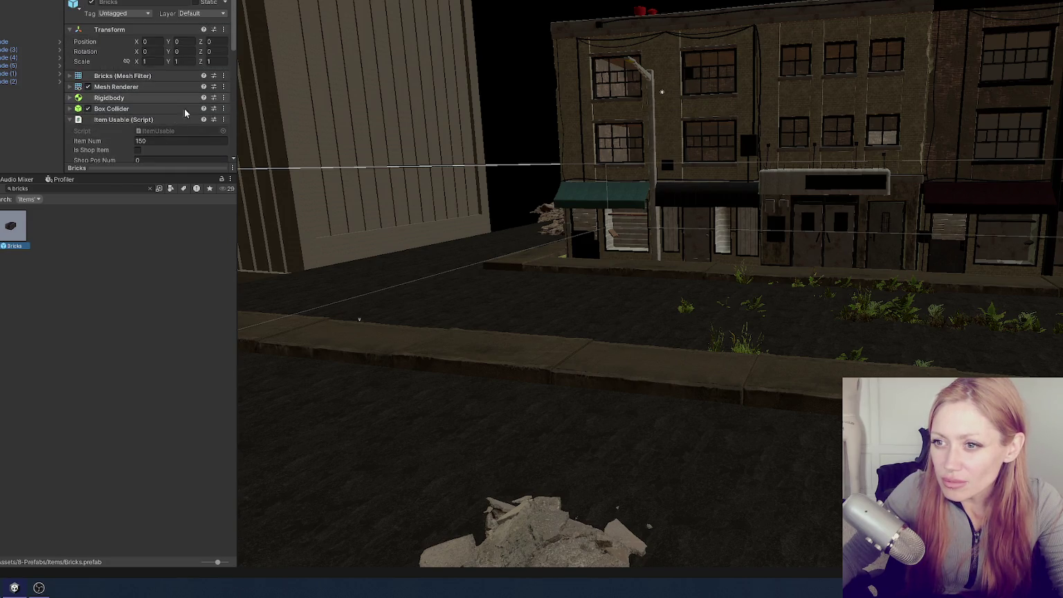
pyautogui.click(186, 141)
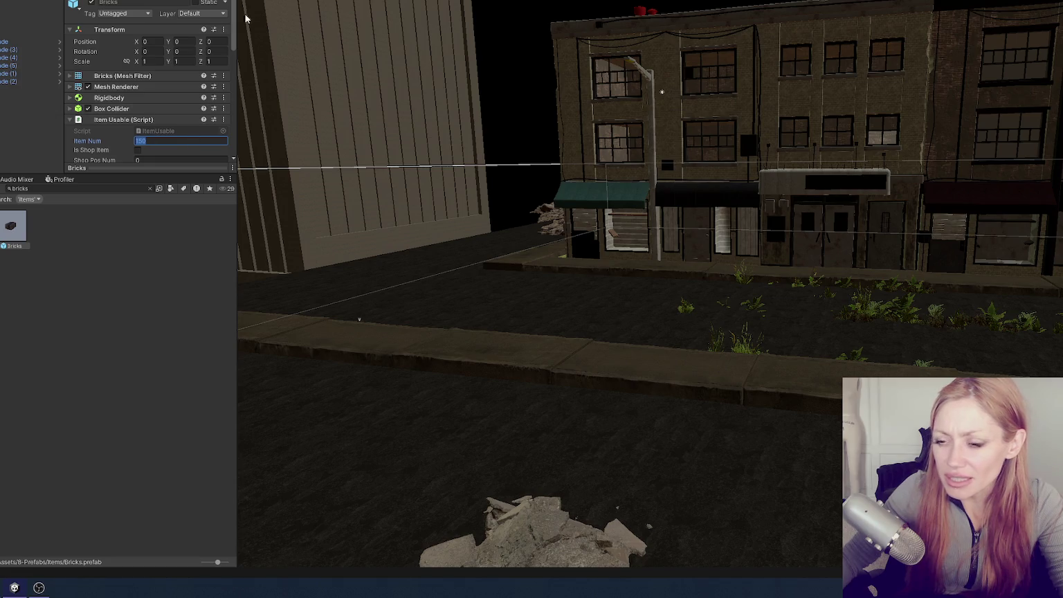
pyautogui.click(138, 243)
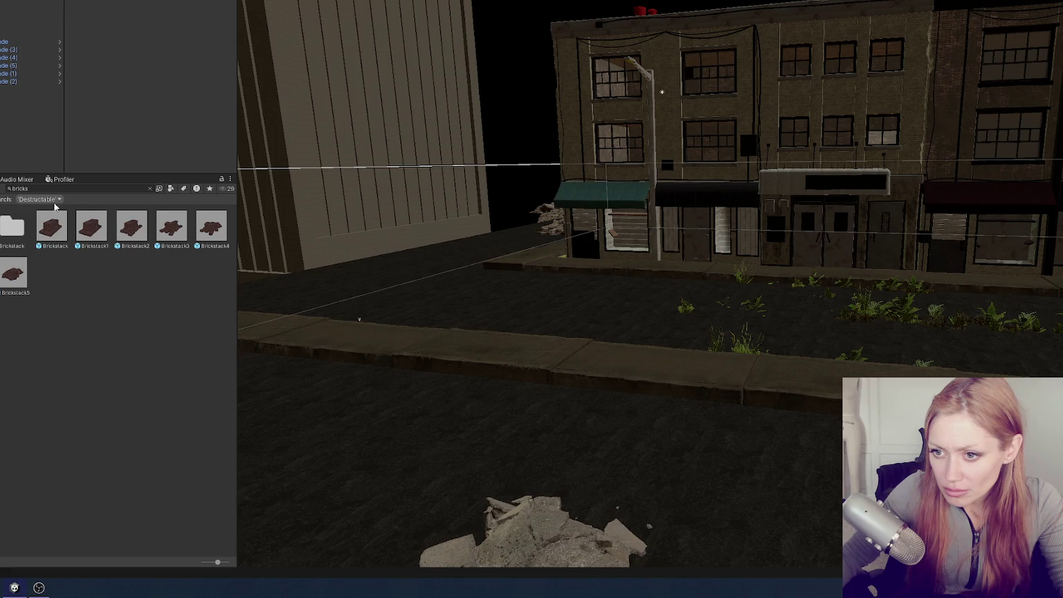
# List all Destructable prefabs and select Brickstack (Spawn Num 3, Effort Item Num 4)
pyautogui.click(149, 189)
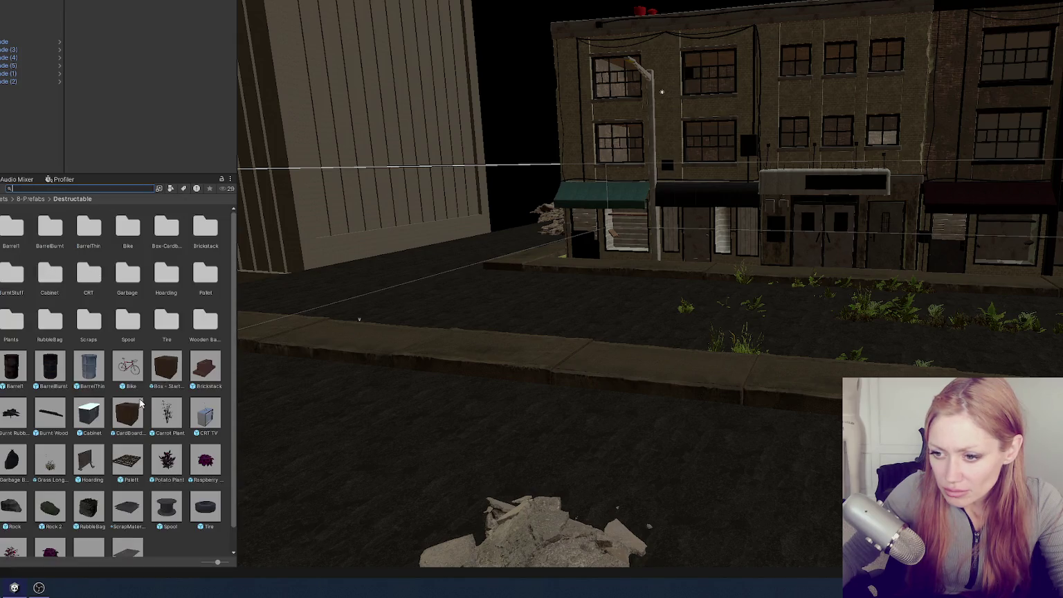
pyautogui.scroll(-1, 114, 415)
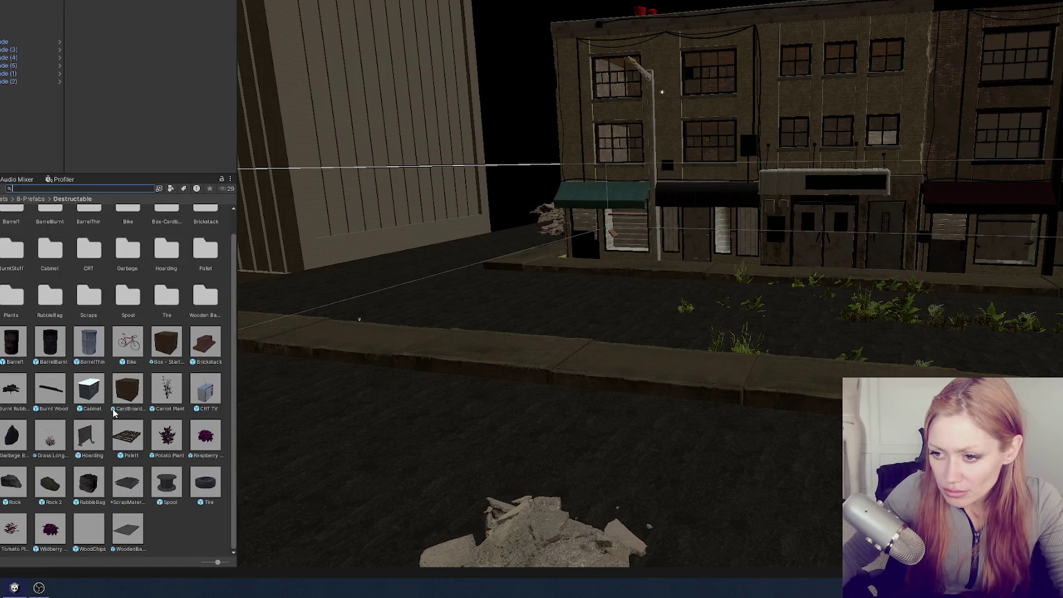
pyautogui.click(213, 338)
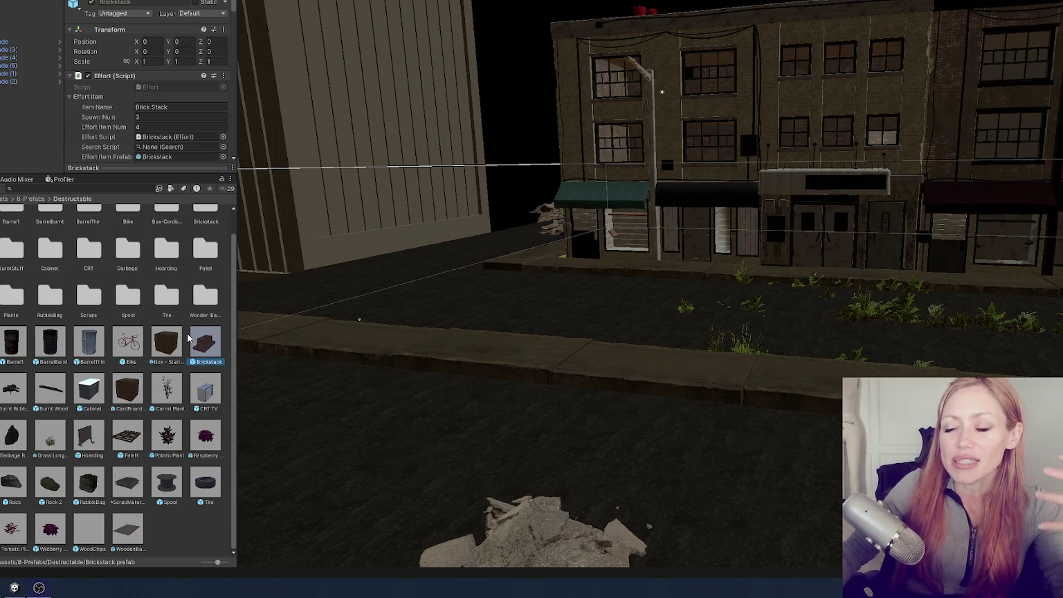
# Orbit the Scene view up above the street toward the lit building facades
pyautogui.moveTo(504, 181)
pyautogui.mouseDown()
pyautogui.moveTo(805, 253)
pyautogui.moveTo(596, 307)
pyautogui.moveTo(581, 475)
pyautogui.moveTo(911, 211)
pyautogui.moveTo(651, 232)
pyautogui.moveTo(677, 234)
pyautogui.mouseUp()
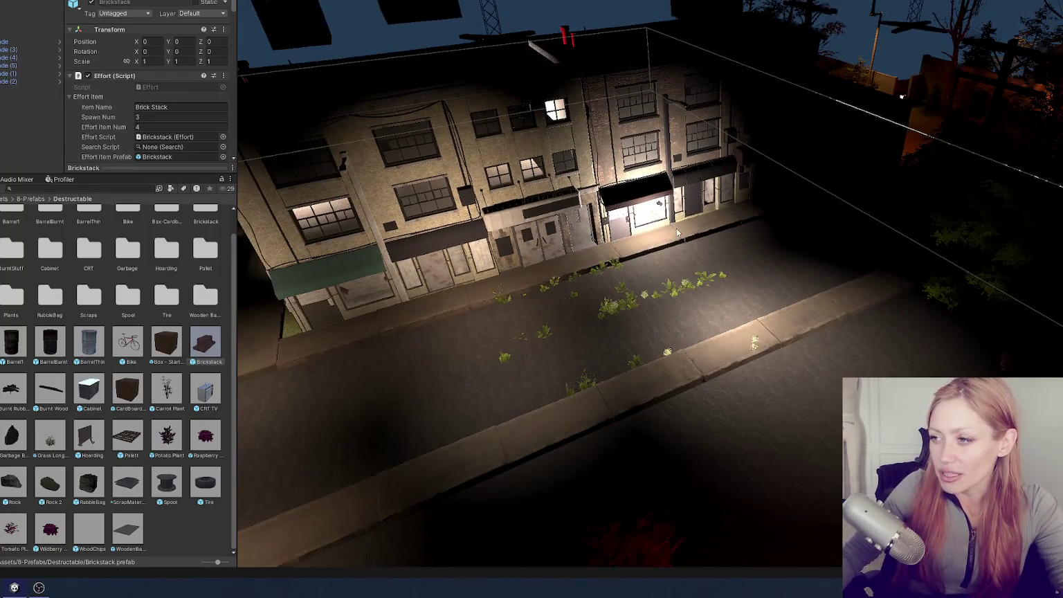
pyautogui.moveTo(568, 254)
pyautogui.mouseDown()
pyautogui.moveTo(761, 208)
pyautogui.moveTo(899, 139)
pyautogui.moveTo(999, 69)
pyautogui.moveTo(812, 241)
pyautogui.moveTo(890, 185)
pyautogui.moveTo(679, 200)
pyautogui.moveTo(719, 192)
pyautogui.mouseUp()
# Place a Brickstack in the scene beside the cardboard box and frame it
pyautogui.scroll(-3, 719, 193)
pyautogui.moveTo(208, 344); pyautogui.dragTo(637, 258)
pyautogui.press('f')
pyautogui.moveTo(675, 290); pyautogui.dragTo(442, 238)
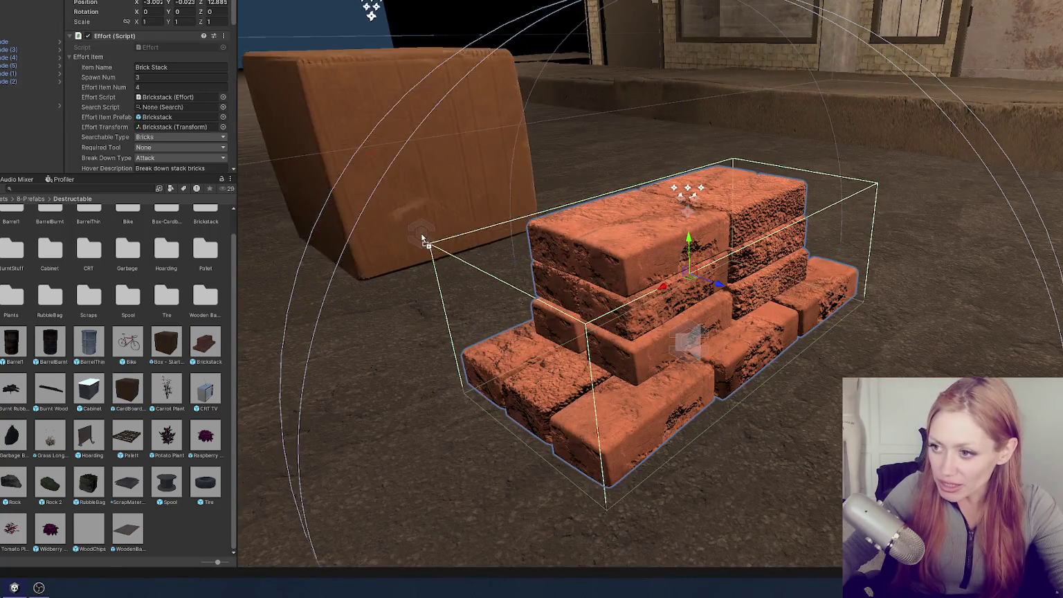
# Place a Hoarding next to the cardboard box and brick stack and frame it
pyautogui.click(422, 238)
pyautogui.press('f')
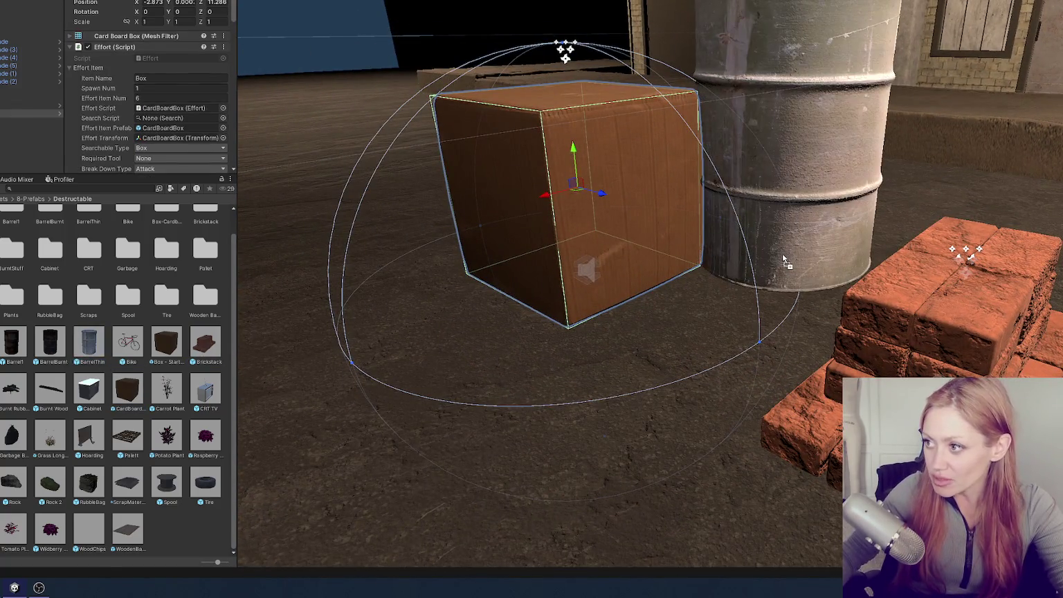
pyautogui.click(783, 253)
pyautogui.hotkey('ctrl', 'z')
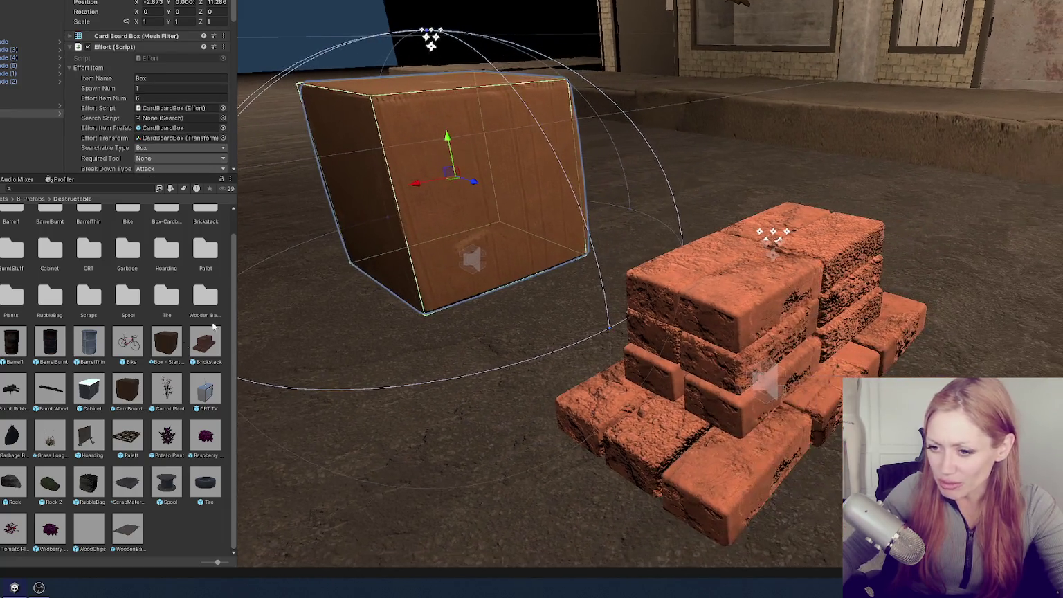
pyautogui.moveTo(92, 430)
pyautogui.mouseDown()
pyautogui.moveTo(736, 201)
pyautogui.moveTo(393, 251)
pyautogui.mouseUp()
pyautogui.press('f')
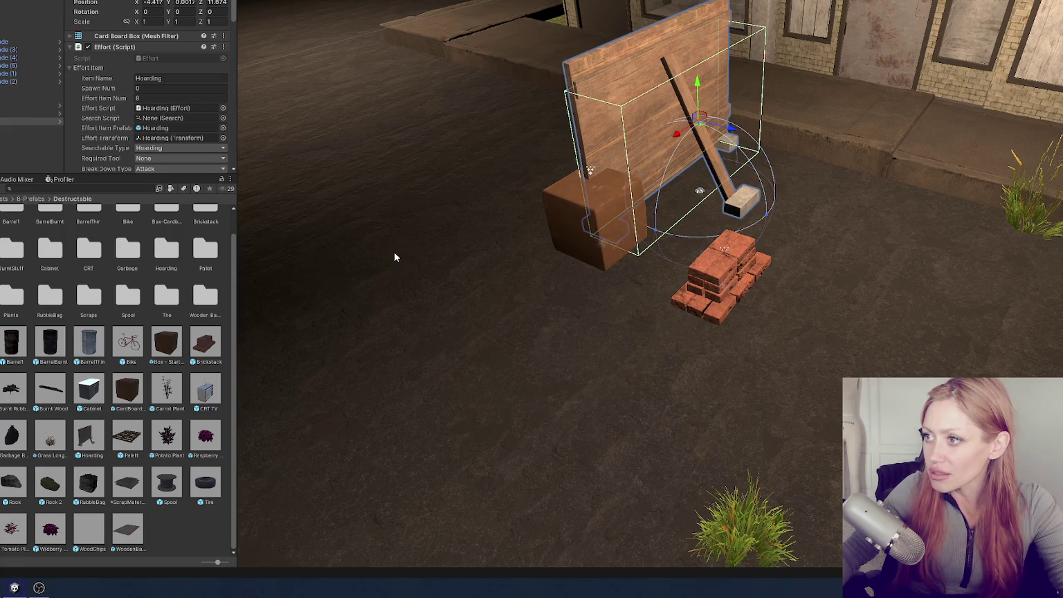
# Remove the hoarding from the scene and set the Hoarding prefab's Effort Item Num to 10
pyautogui.hotkey('ctrl', 'z')
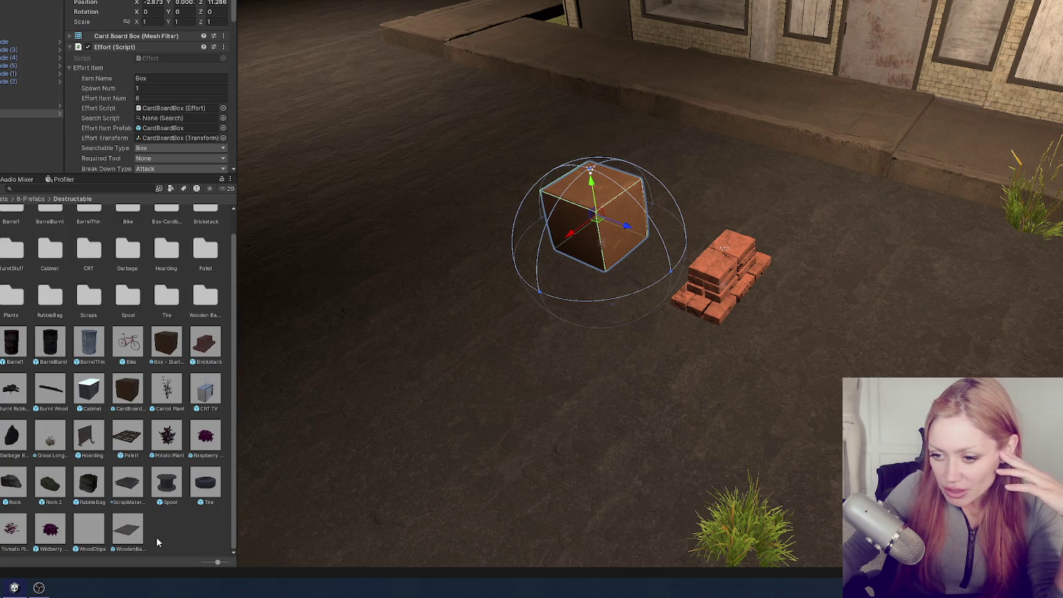
pyautogui.click(130, 535)
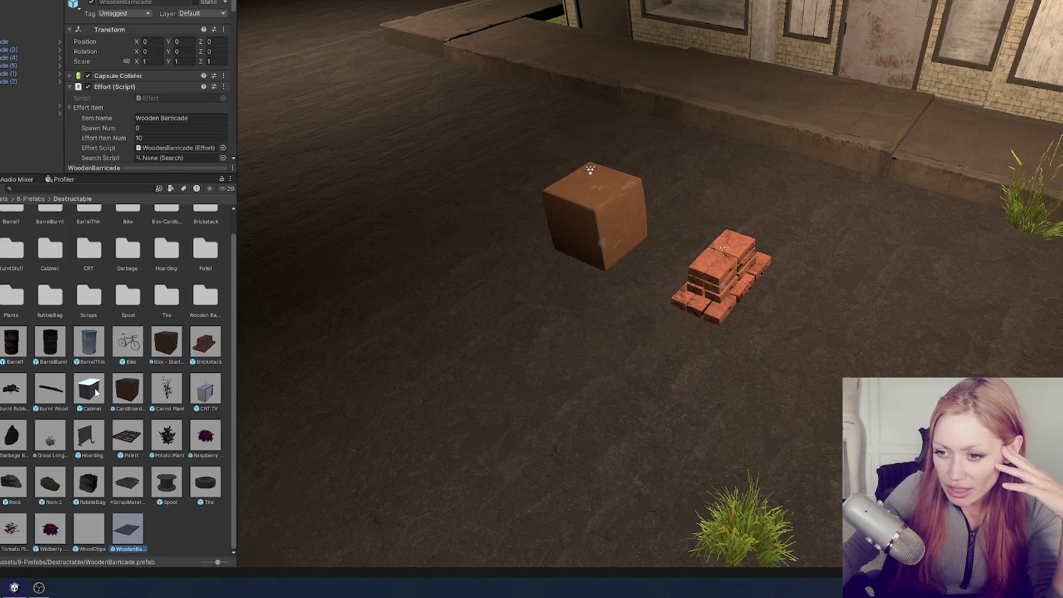
pyautogui.click(88, 437)
pyautogui.click(154, 138)
pyautogui.write('10')
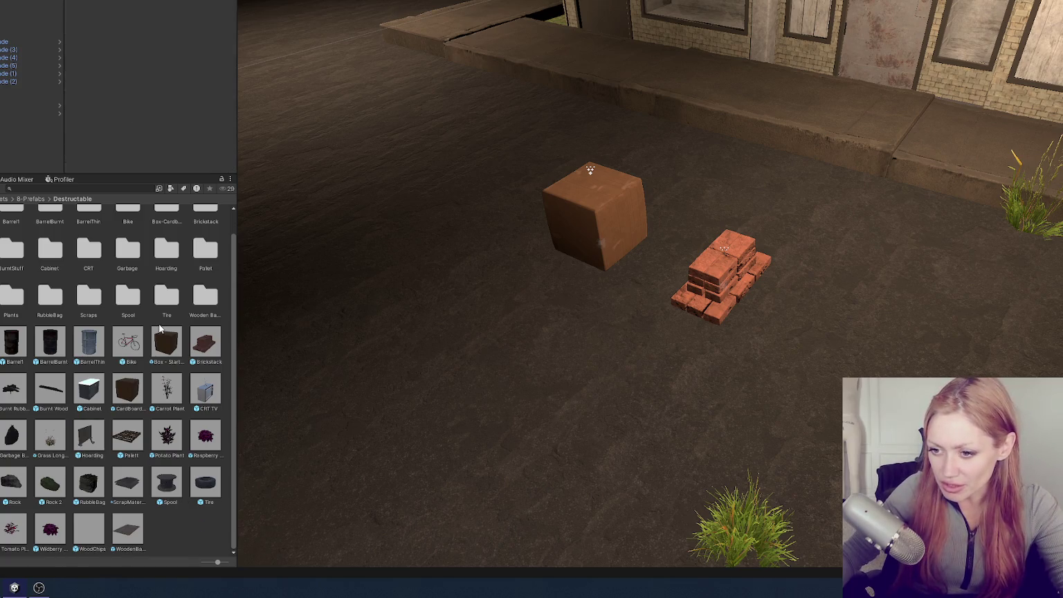
# Set the Brickstack prefab's Effort Item Num to 11
pyautogui.click(205, 342)
pyautogui.click(150, 127)
pyautogui.write('11')
pyautogui.click(163, 116)
pyautogui.click(226, 317)
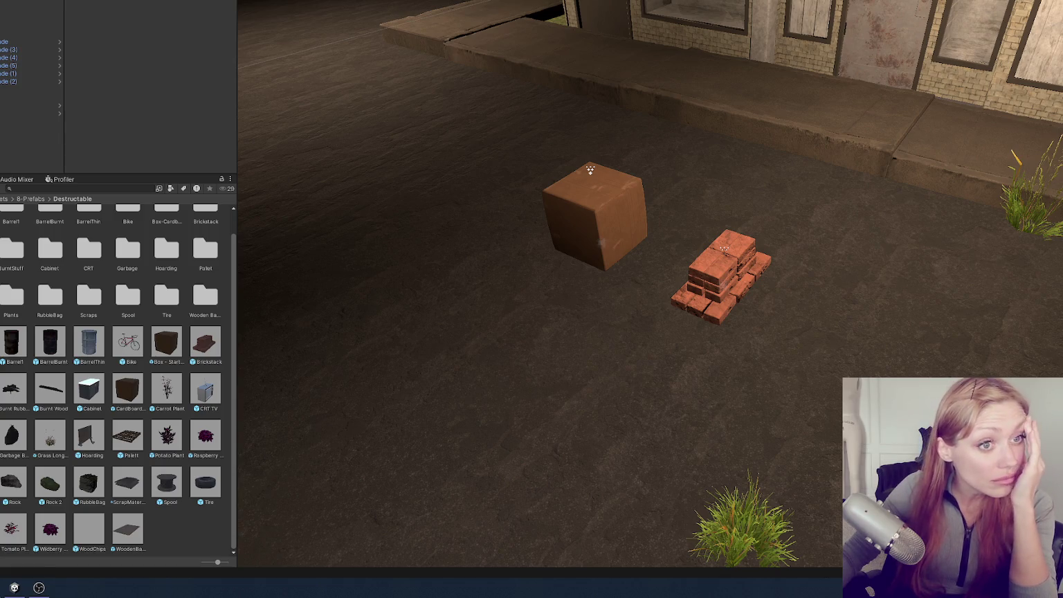
# Switch to the browser's 'Cement Bag' image search and maximize its window
pyautogui.hotkey('alt', 'Tab')
pyautogui.moveTo(807, 29); pyautogui.dragTo(646, 4)
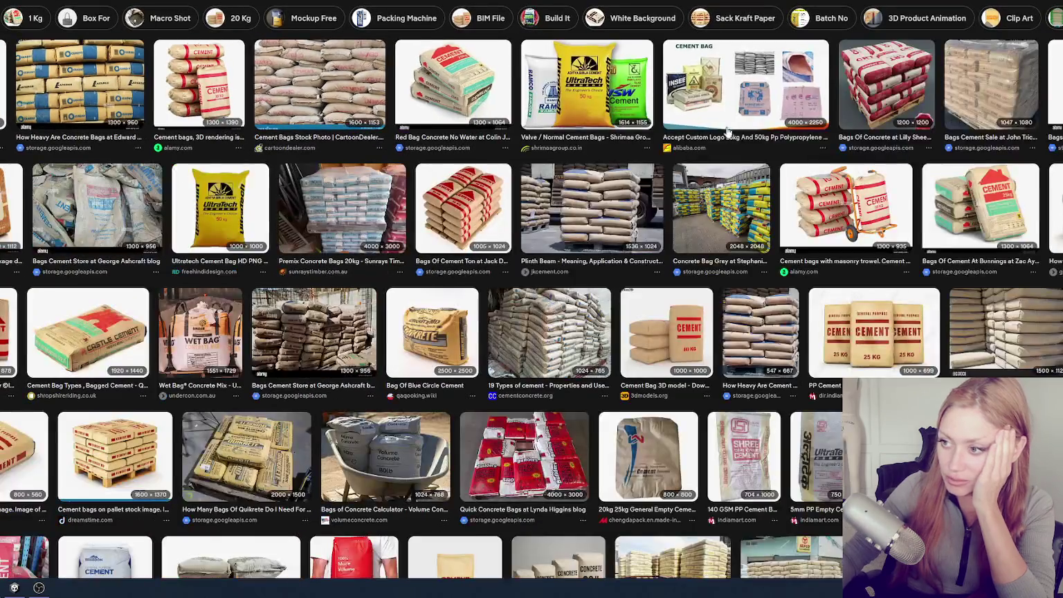
# Scroll the cement bag results and preview the pallet and white bulk sack images
pyautogui.scroll(-1, 608, 190)
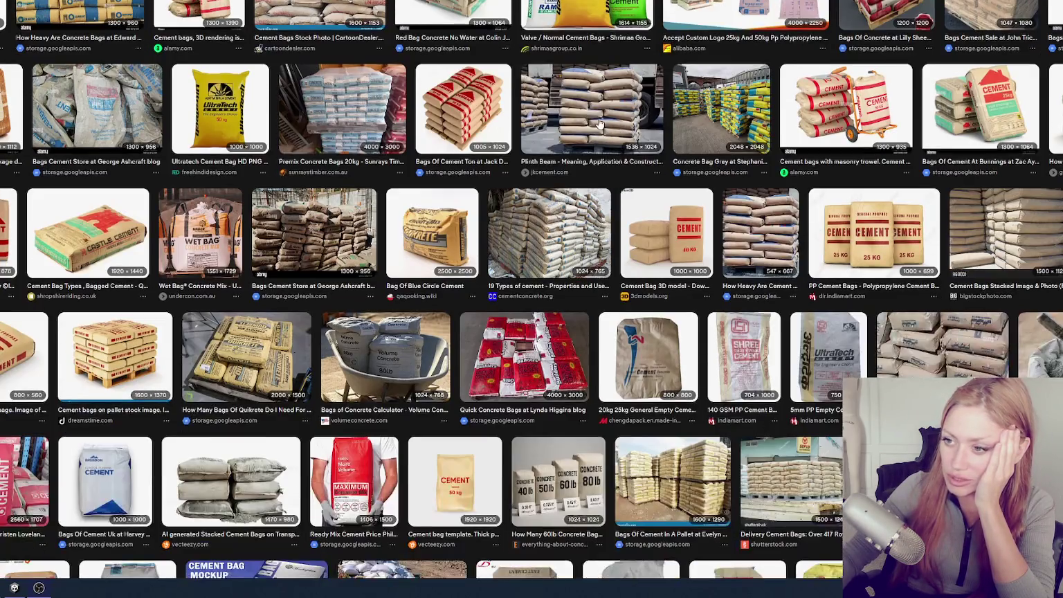
pyautogui.scroll(-1, 601, 122)
pyautogui.scroll(-1, 603, 121)
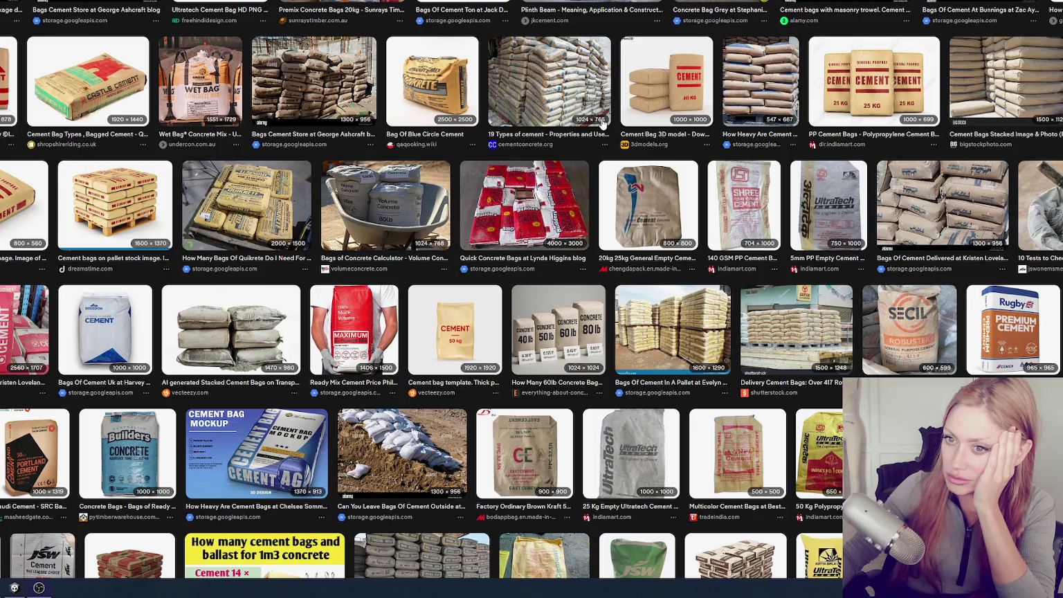
pyautogui.scroll(-3, 594, 164)
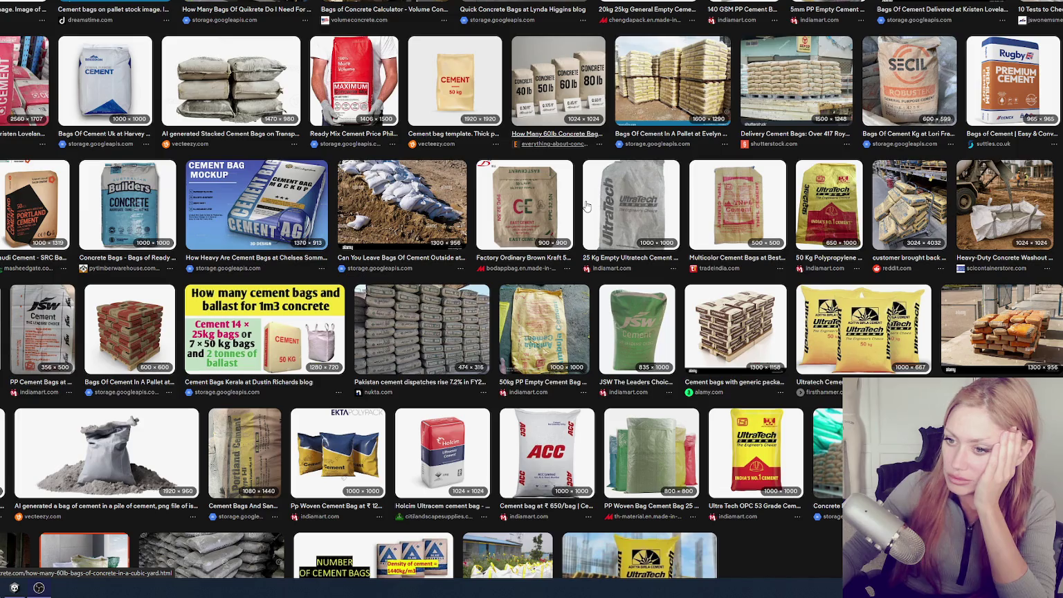
pyautogui.scroll(-3, 839, 136)
pyautogui.click(997, 134)
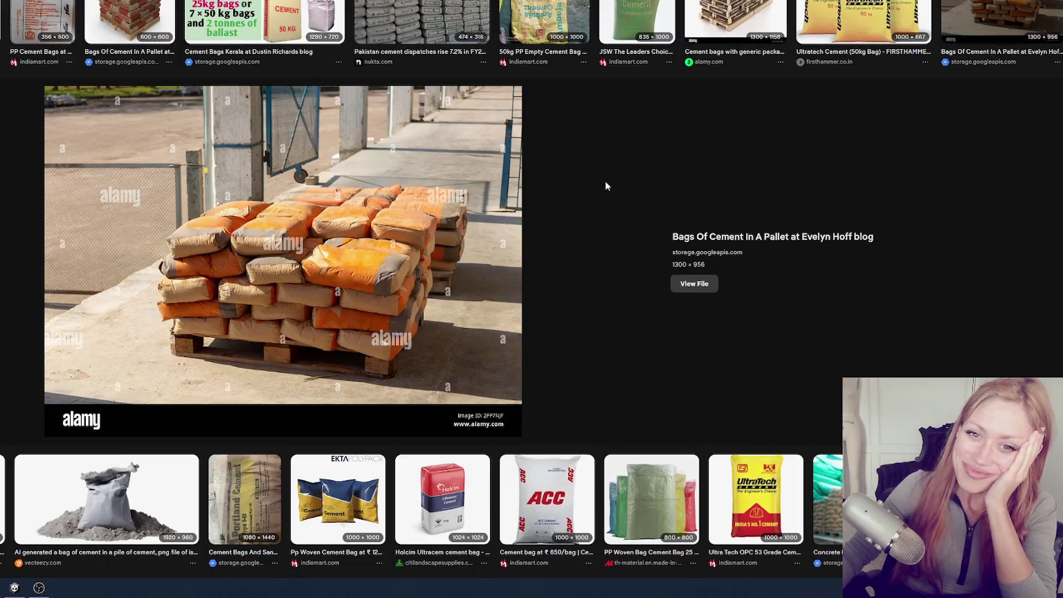
pyautogui.scroll(-5, 605, 181)
pyautogui.click(562, 216)
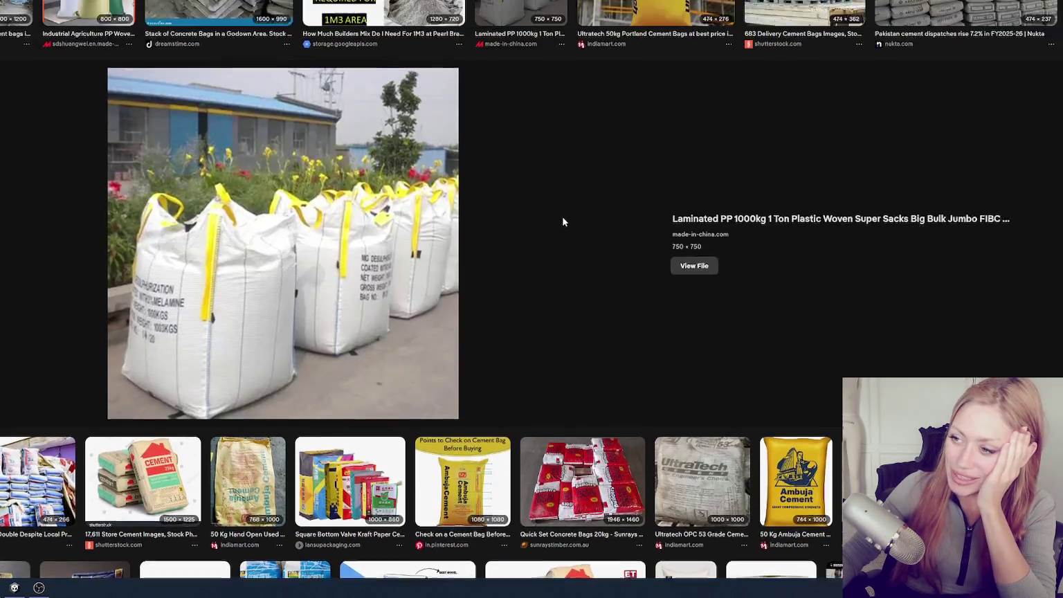
# Preview the concrete bag retaining walls image and open its Engineering Discoveries article
pyautogui.scroll(-5, 562, 220)
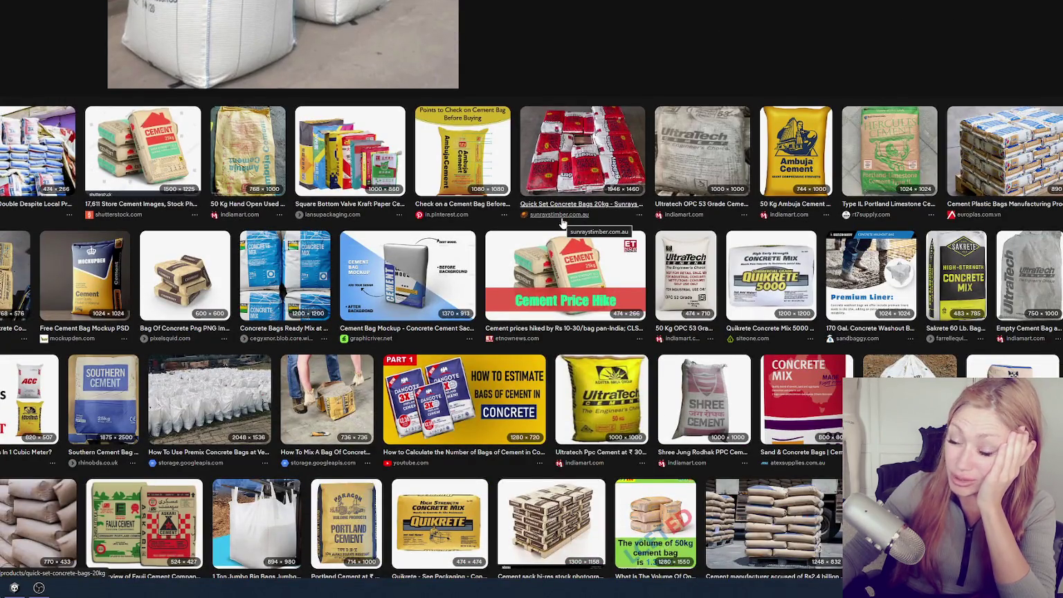
pyautogui.scroll(-2, 562, 222)
pyautogui.scroll(-2, 563, 221)
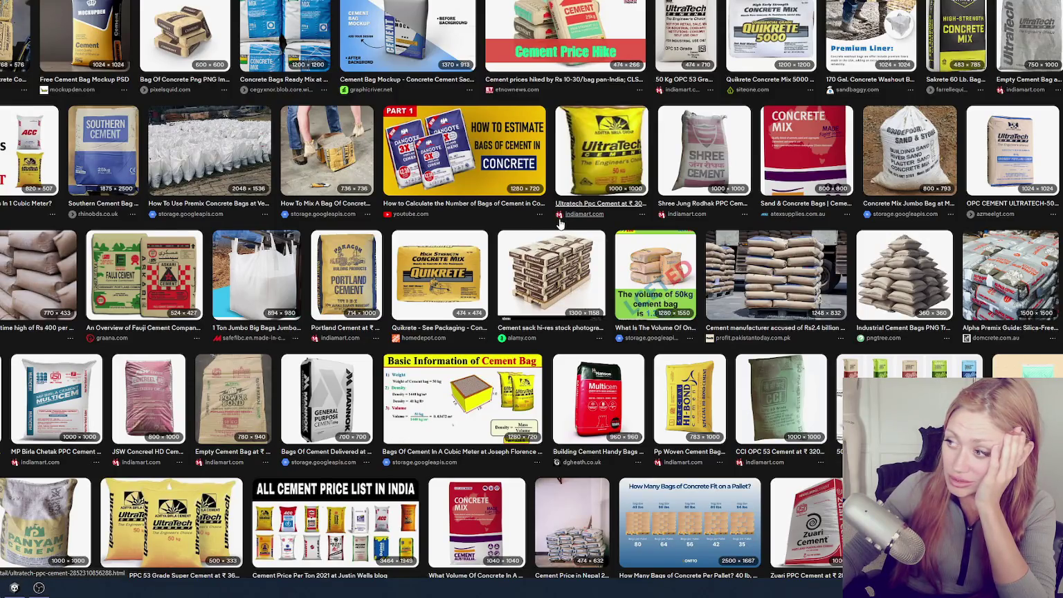
pyautogui.scroll(-4, 561, 222)
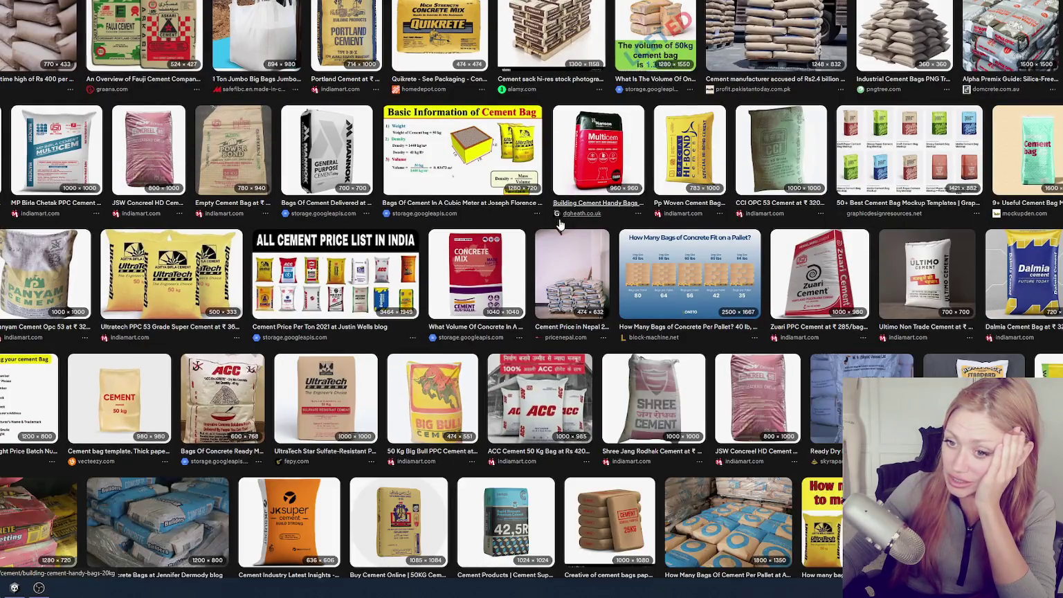
pyautogui.scroll(-3, 561, 223)
pyautogui.scroll(-5, 561, 223)
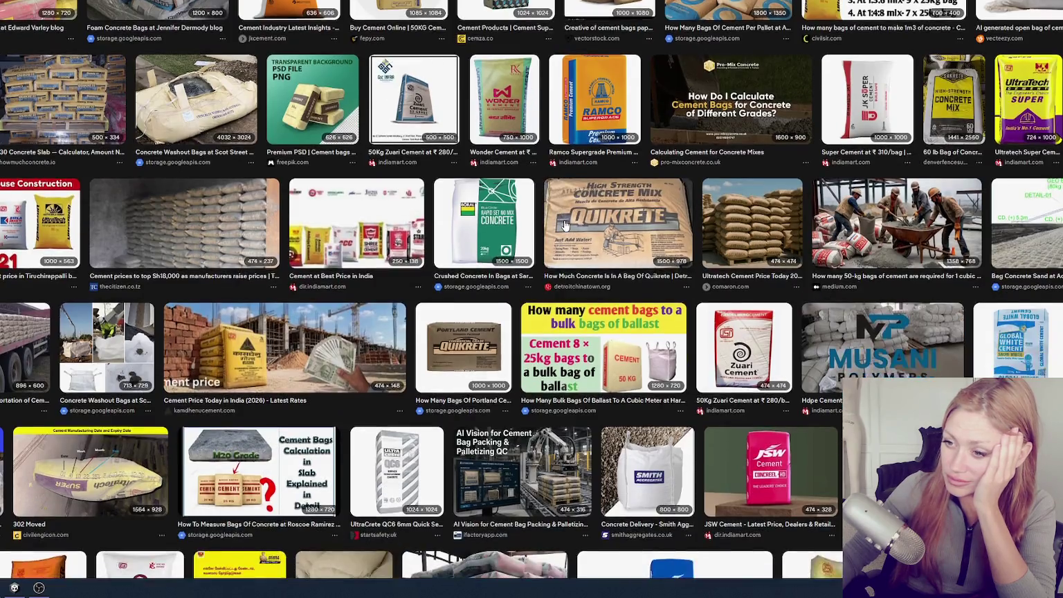
pyautogui.scroll(-2, 569, 219)
pyautogui.scroll(-1, 563, 224)
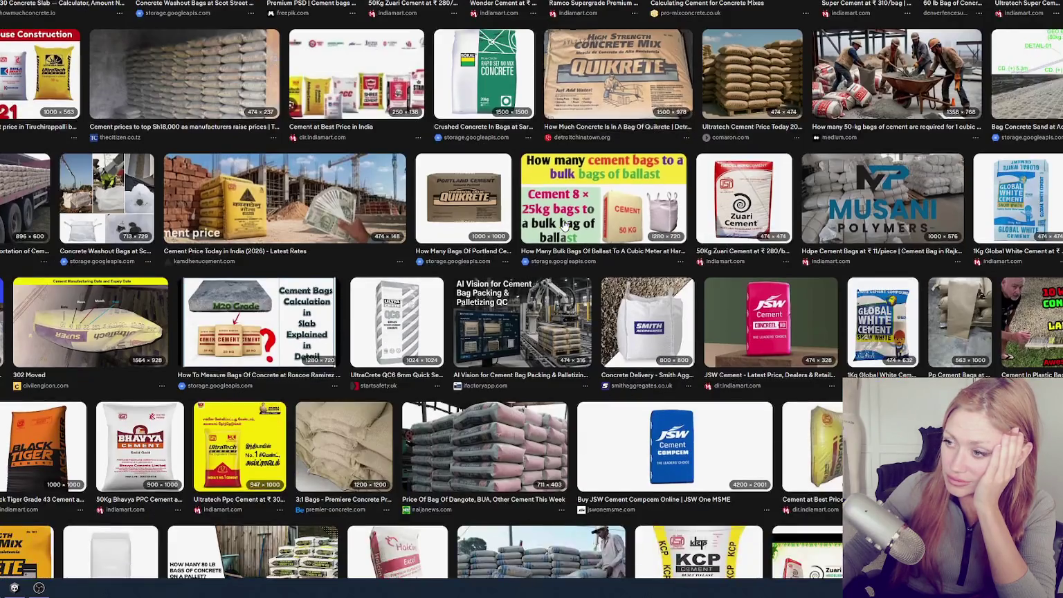
pyautogui.scroll(-2, 563, 223)
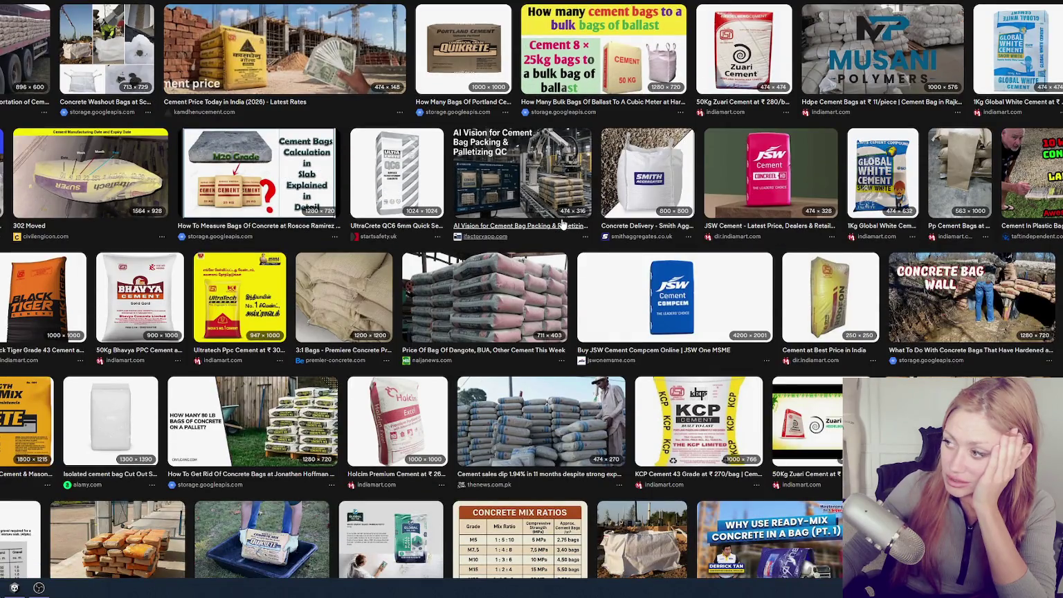
pyautogui.scroll(-2, 562, 223)
pyautogui.scroll(-2, 563, 223)
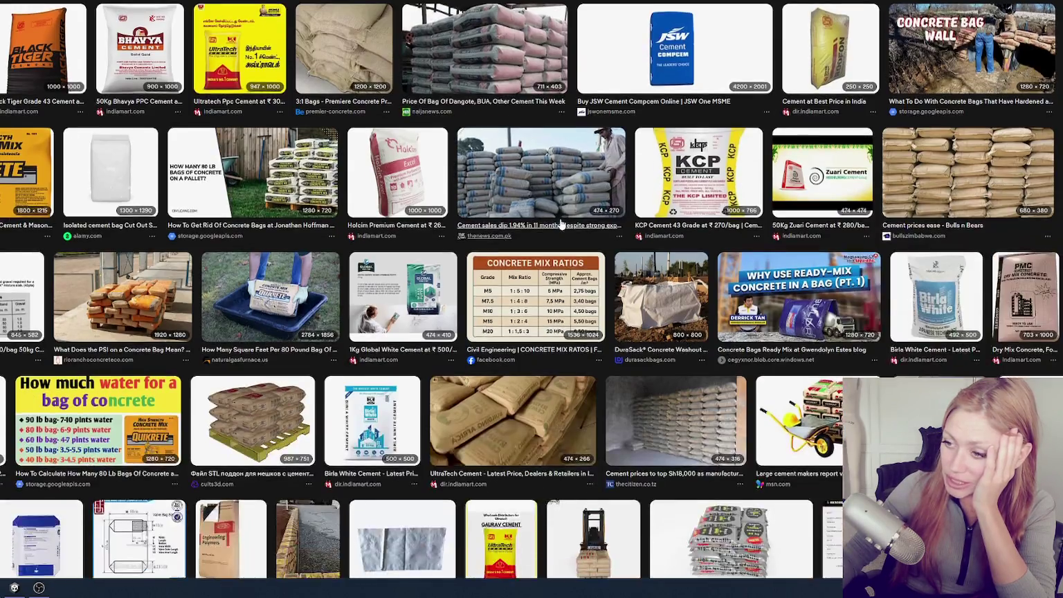
pyautogui.scroll(-2, 562, 224)
pyautogui.scroll(-2, 562, 223)
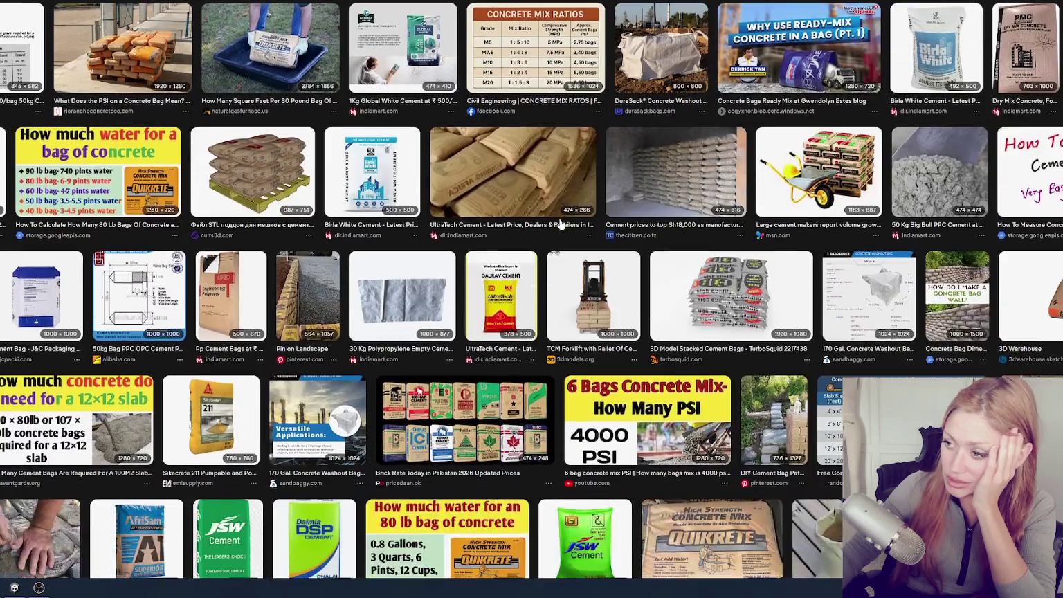
pyautogui.scroll(-1, 562, 223)
pyautogui.scroll(-1, 560, 224)
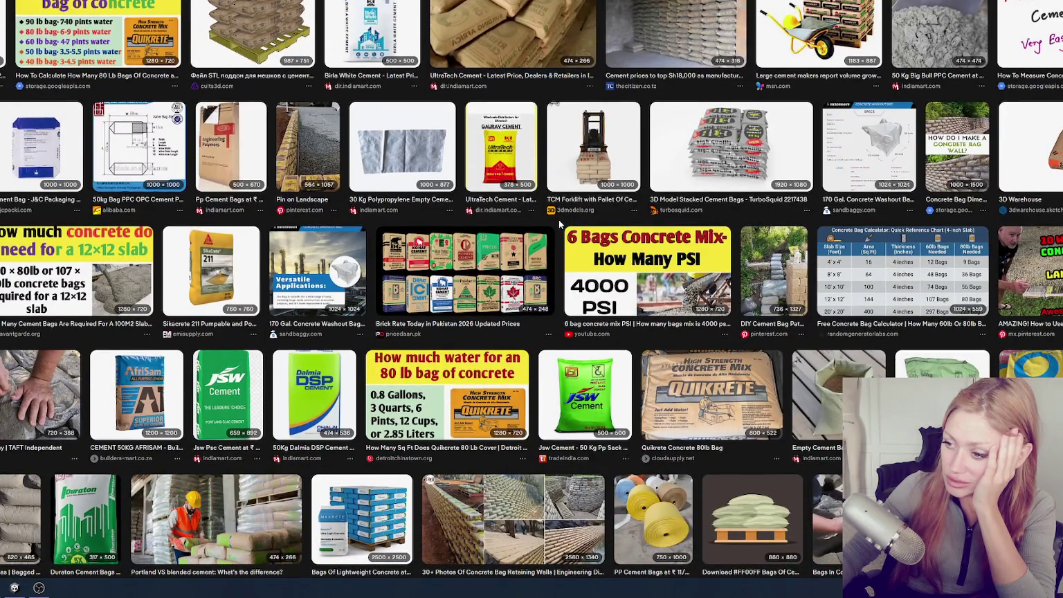
pyautogui.scroll(-1, 559, 222)
pyautogui.scroll(-1, 560, 223)
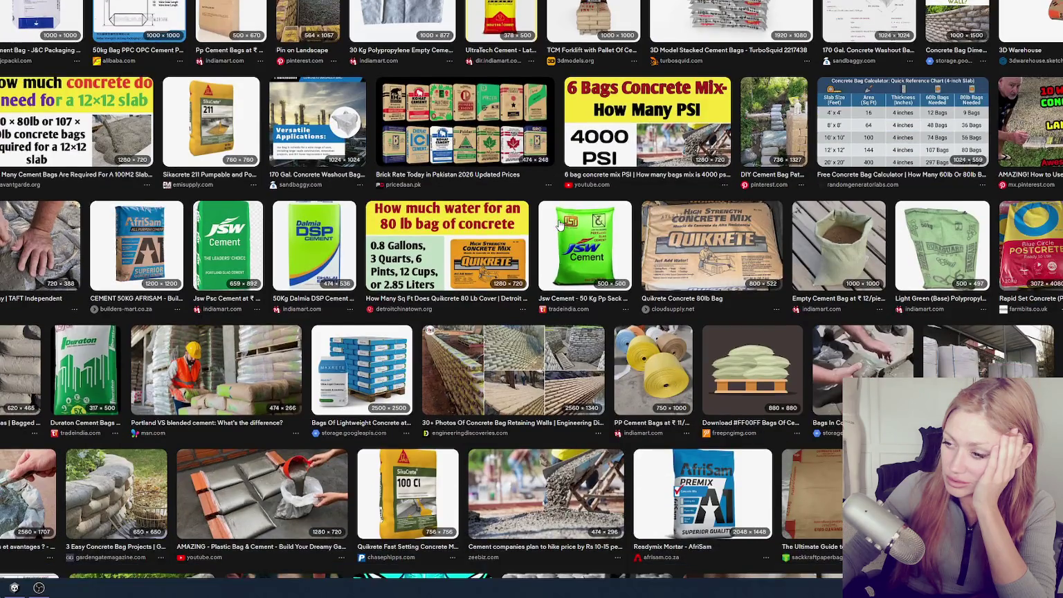
pyautogui.scroll(-1, 559, 223)
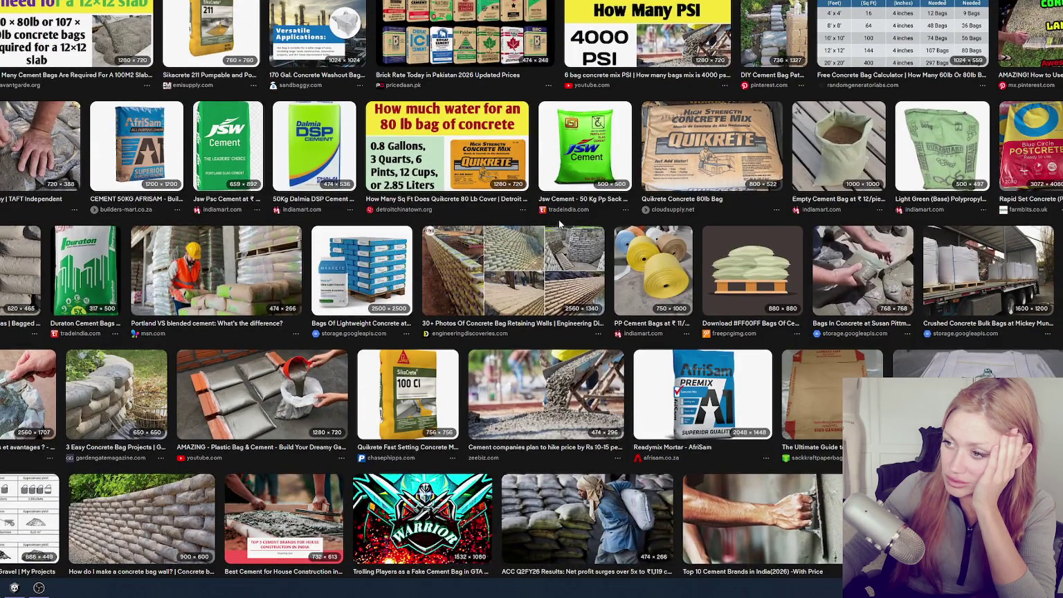
pyautogui.click(539, 267)
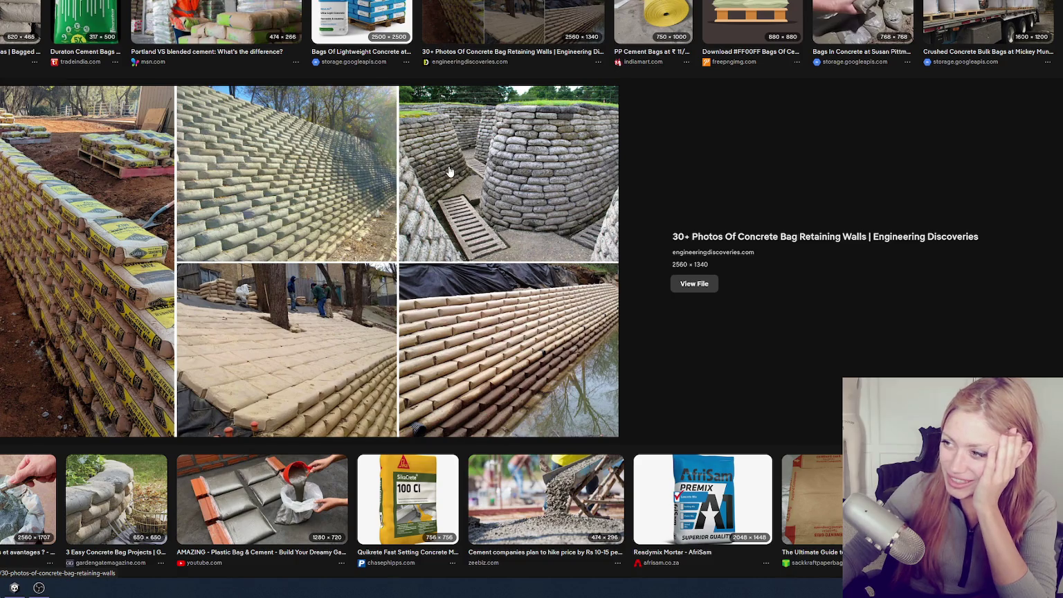
pyautogui.scroll(-1, 439, 169)
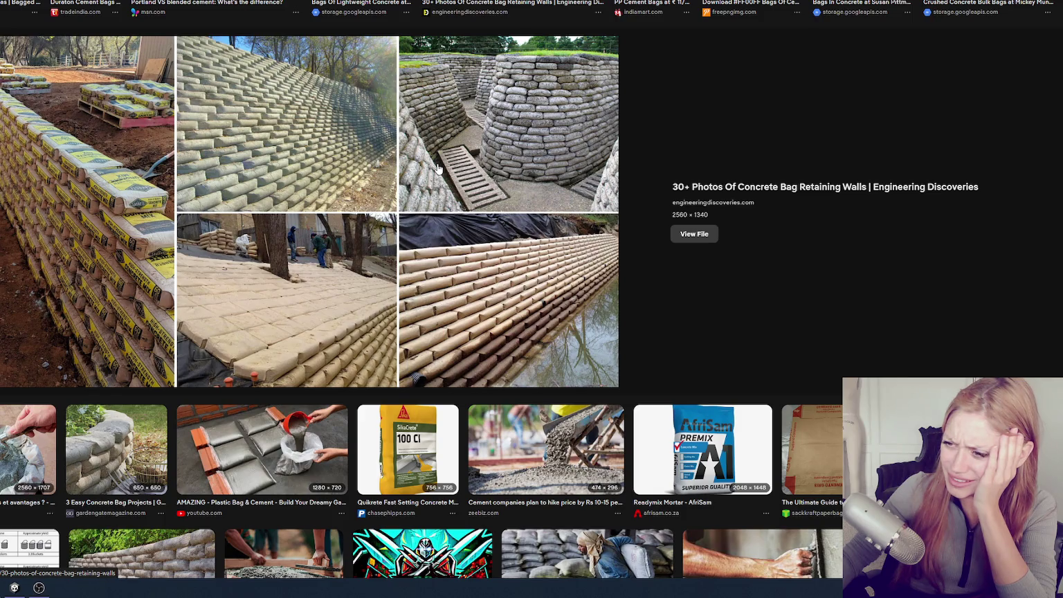
pyautogui.click(439, 167)
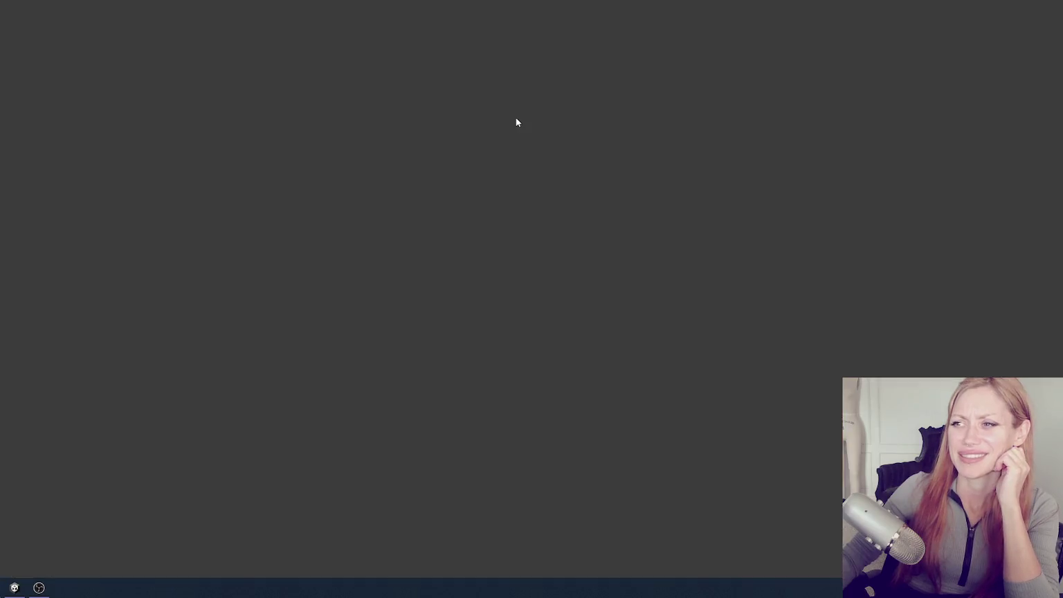
# Scroll through the article's concrete-bag wall photos, then go back to the image results
pyautogui.scroll(-2, 166, 99)
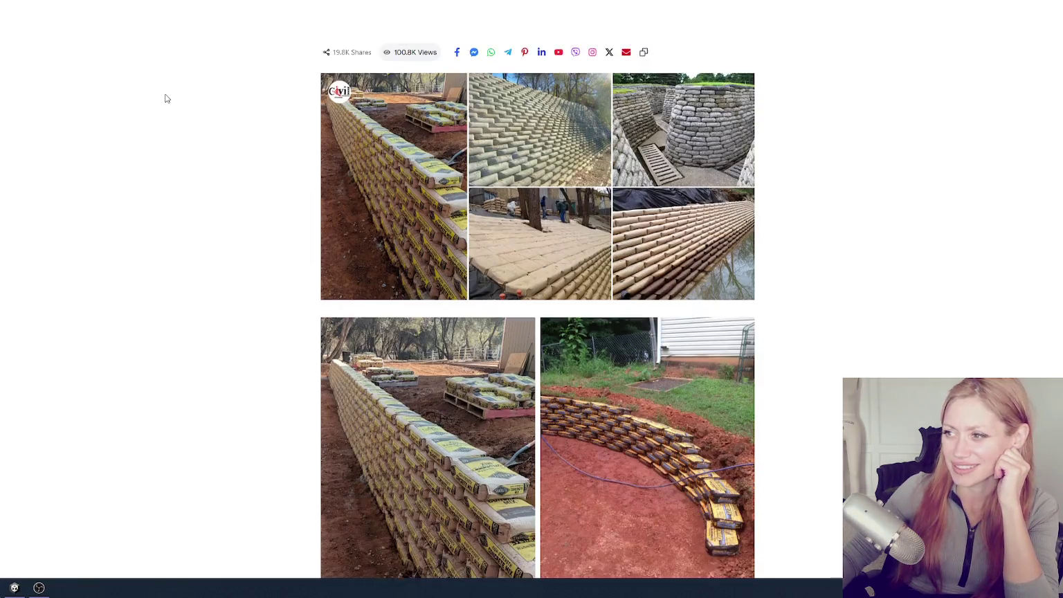
pyautogui.scroll(-5, 166, 98)
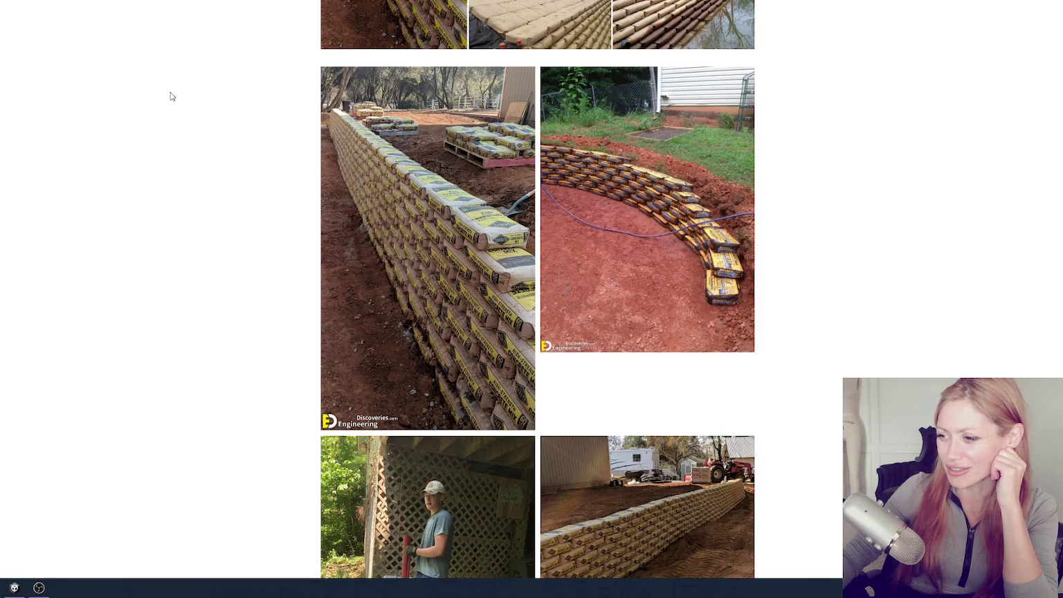
pyautogui.scroll(-6, 168, 99)
pyautogui.scroll(-5, 168, 100)
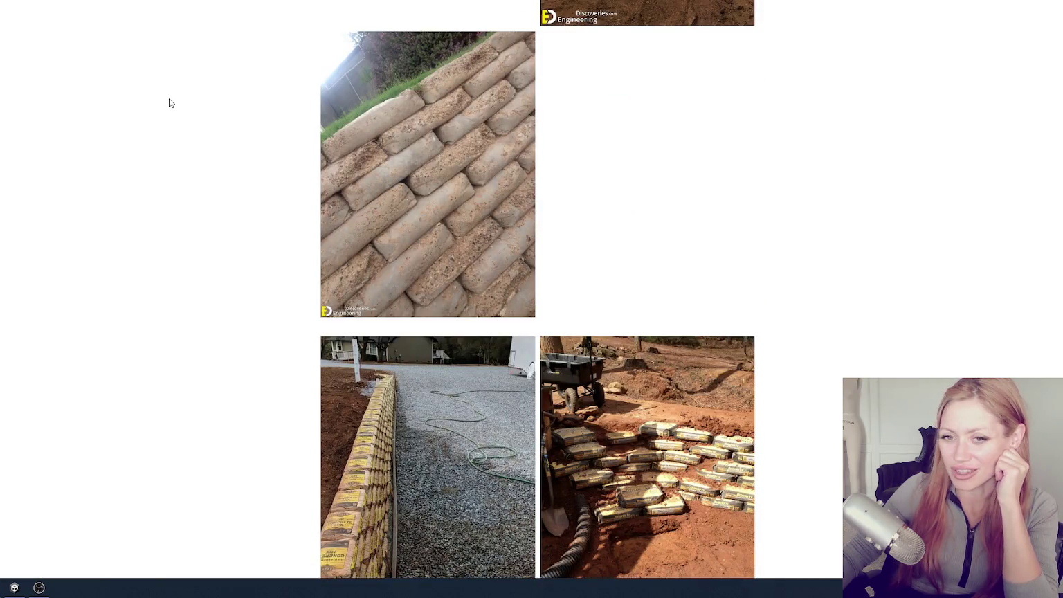
pyautogui.scroll(-7, 306, 97)
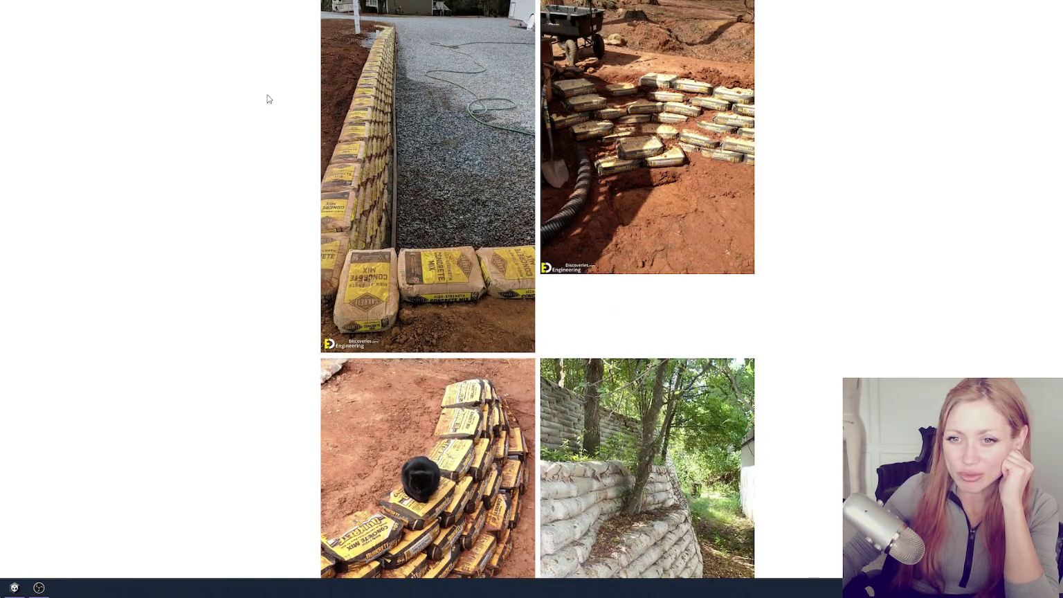
pyautogui.hotkey('alt', 'Left')
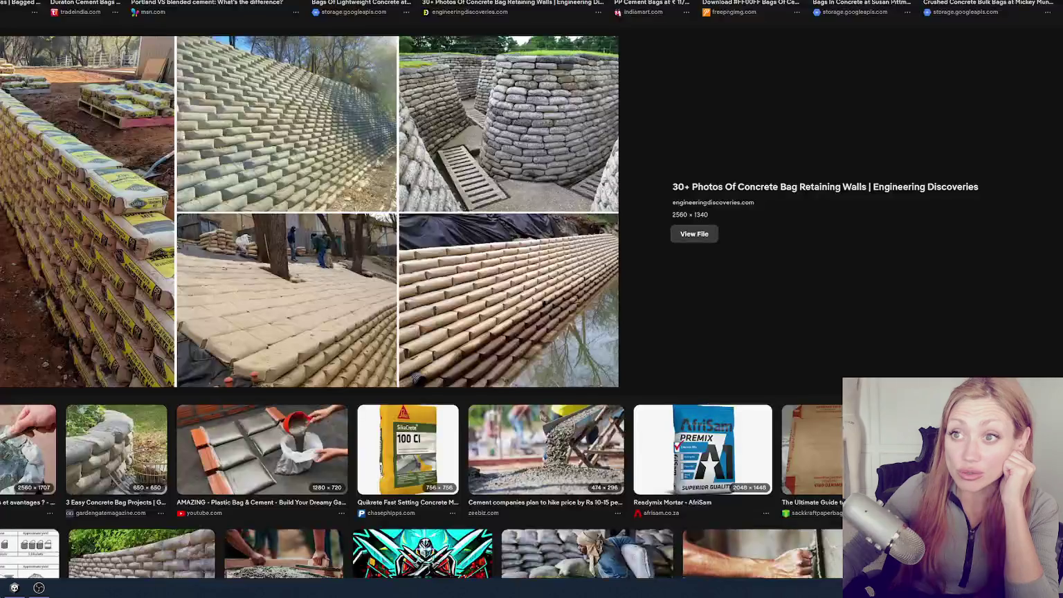
# Scroll the image results and preview the Best Concrete Mixers image
pyautogui.scroll(-5, 255, 119)
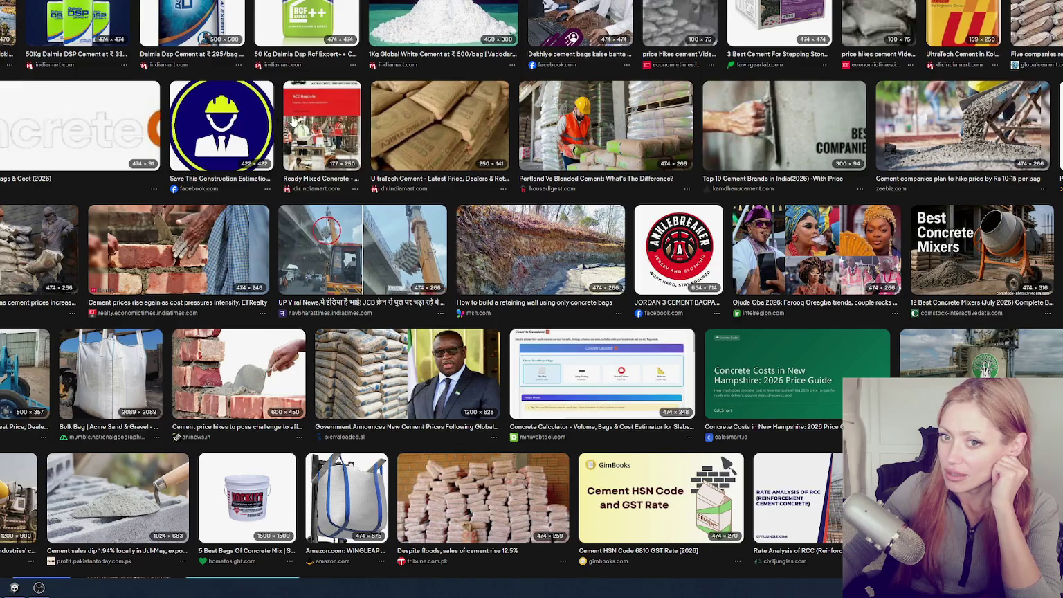
pyautogui.scroll(-3, 299, 123)
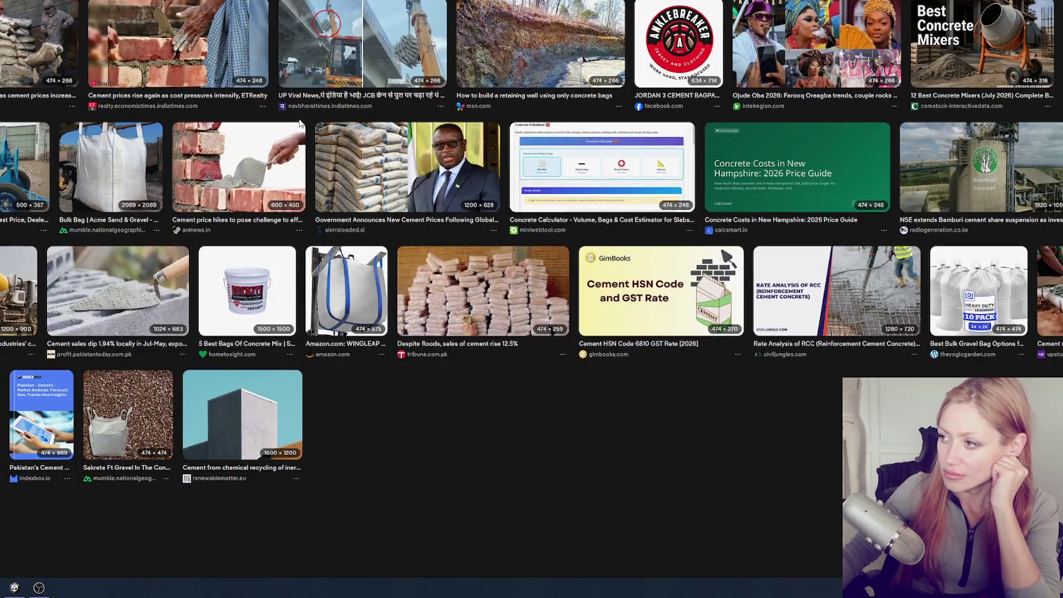
pyautogui.scroll(2, 274, 123)
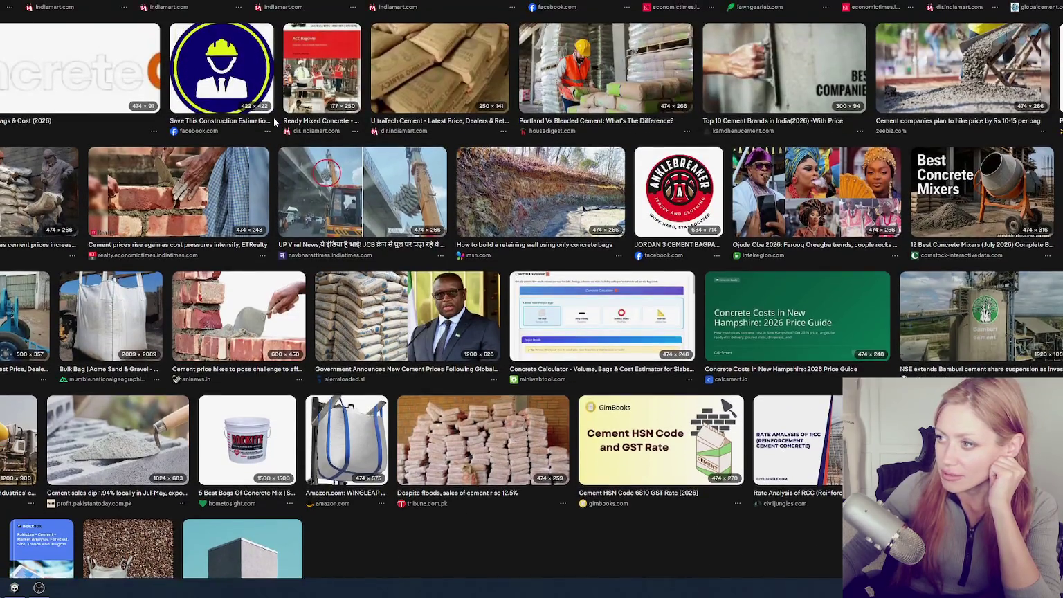
pyautogui.scroll(1, 406, 246)
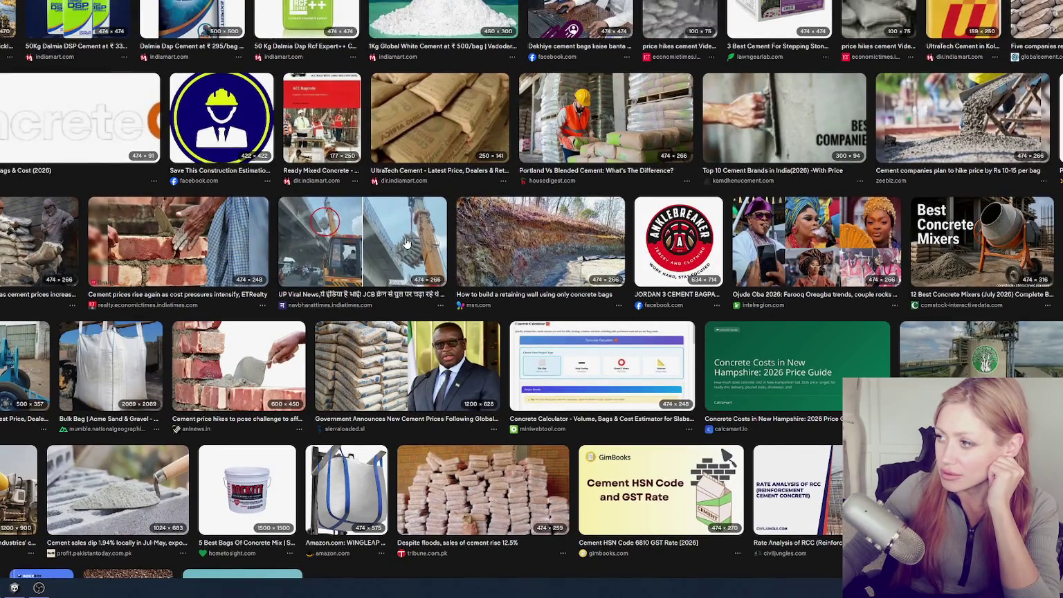
pyautogui.scroll(2, 407, 244)
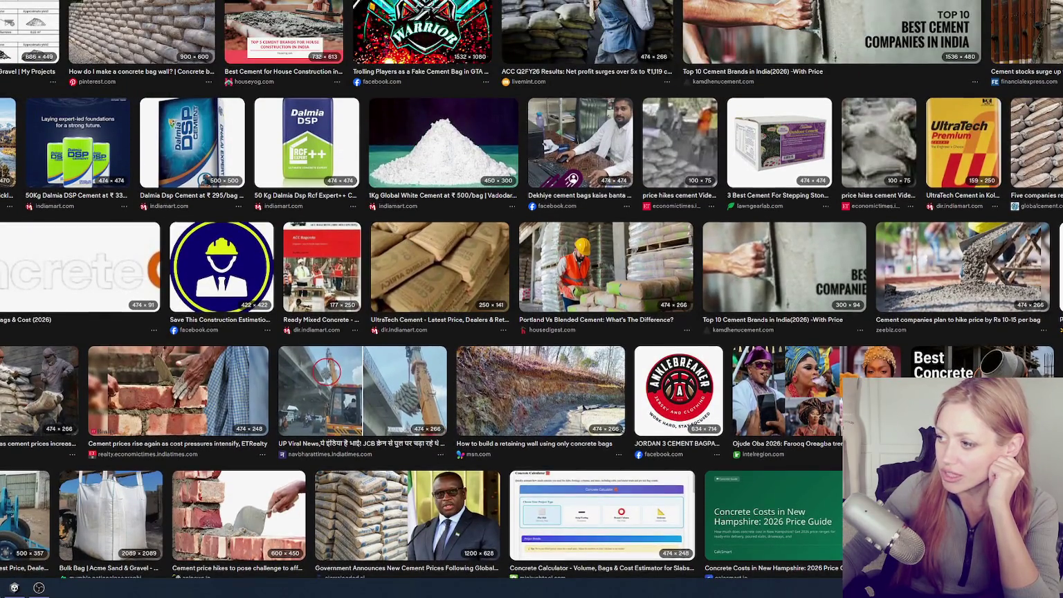
pyautogui.click(976, 362)
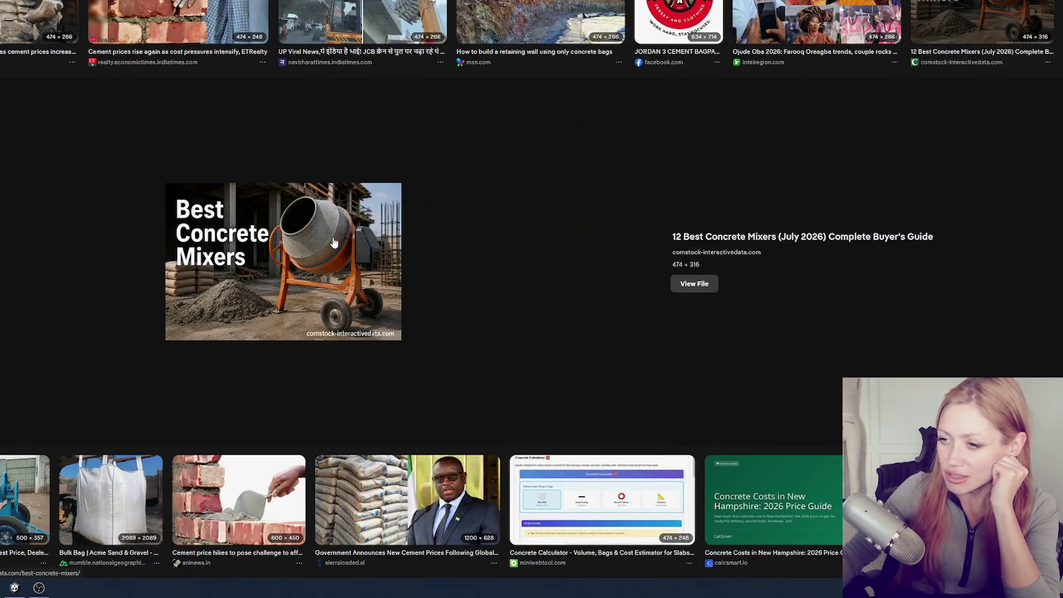
# Scroll further through the cement bag reference images
pyautogui.scroll(15, 332, 242)
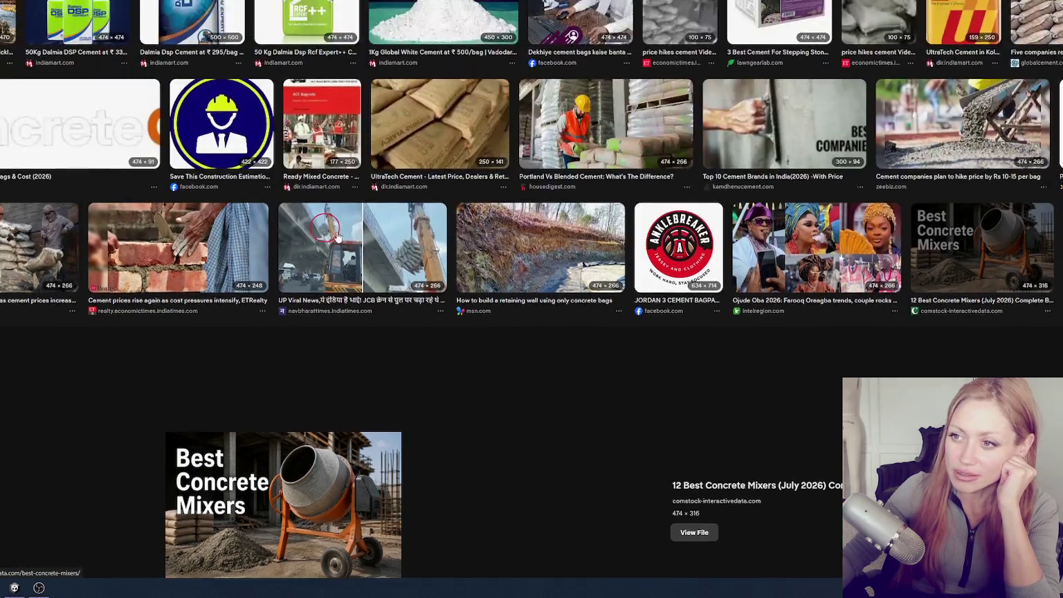
pyautogui.scroll(20, 479, 215)
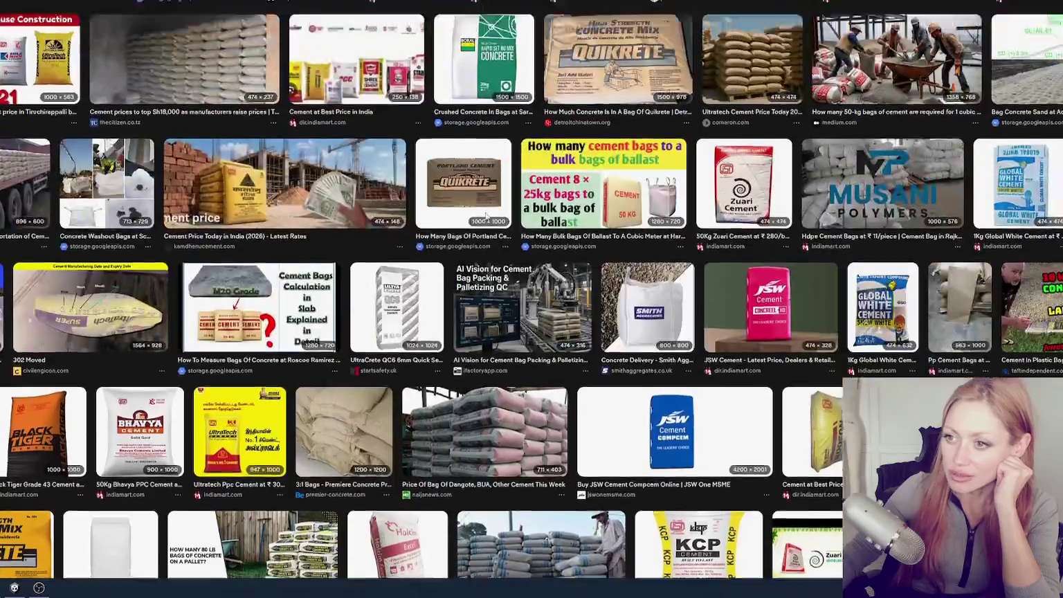
pyautogui.scroll(10, 479, 215)
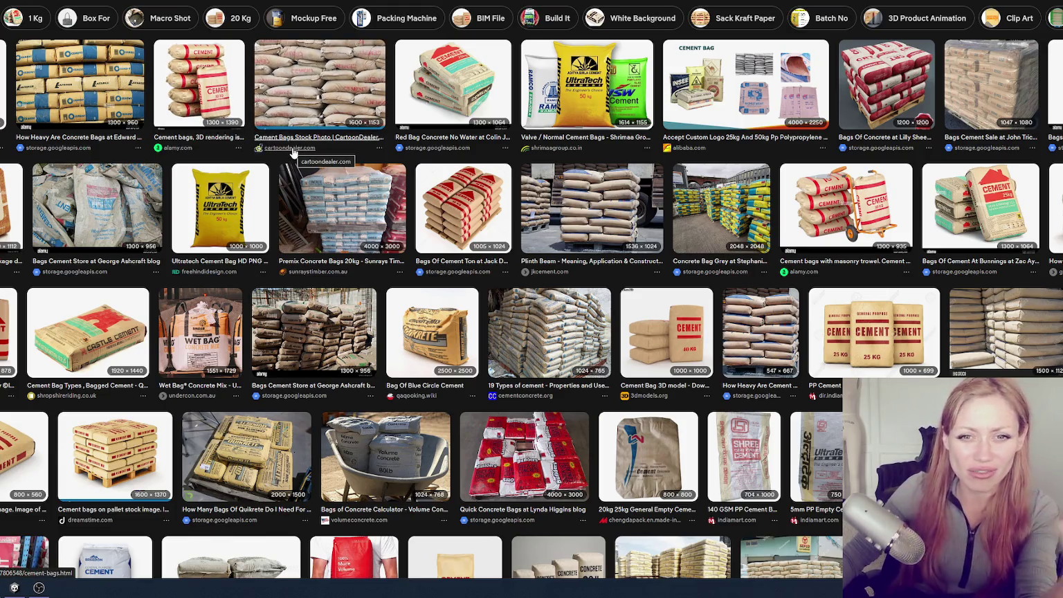
pyautogui.scroll(-2, 367, 171)
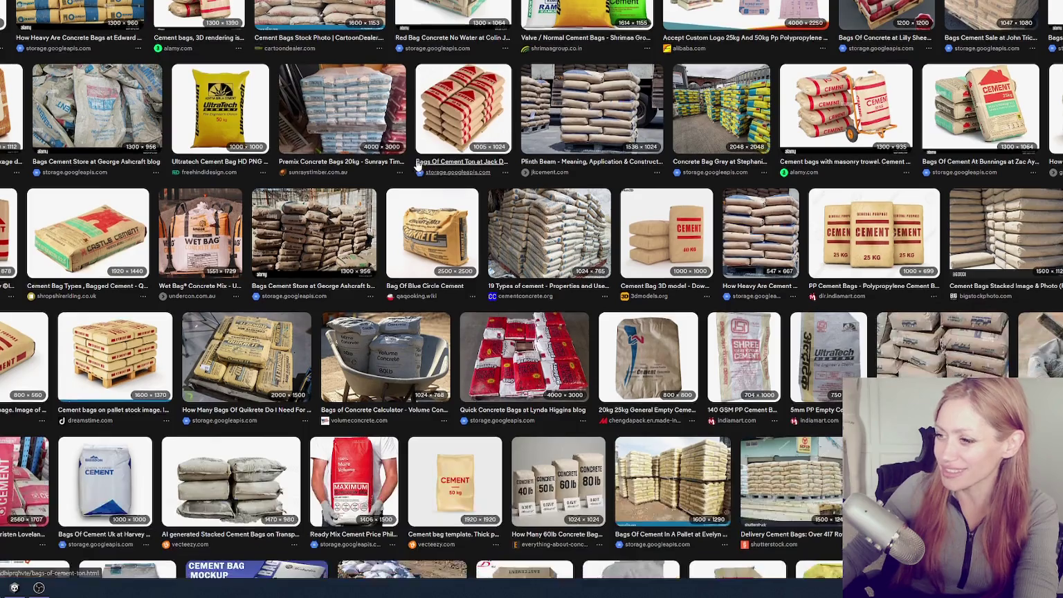
pyautogui.scroll(-2, 33, 209)
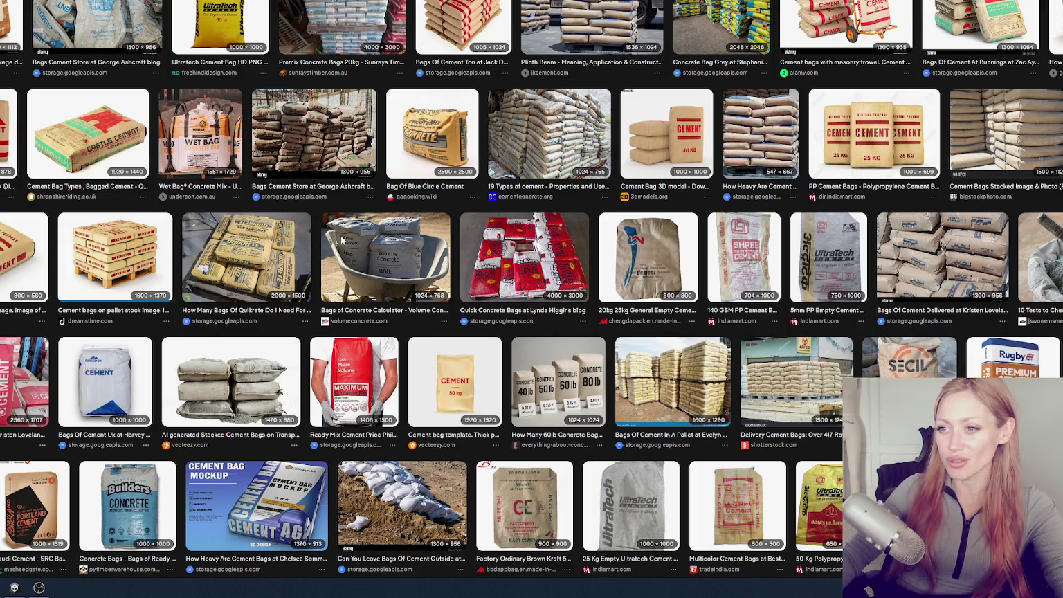
pyautogui.scroll(-4, 698, 130)
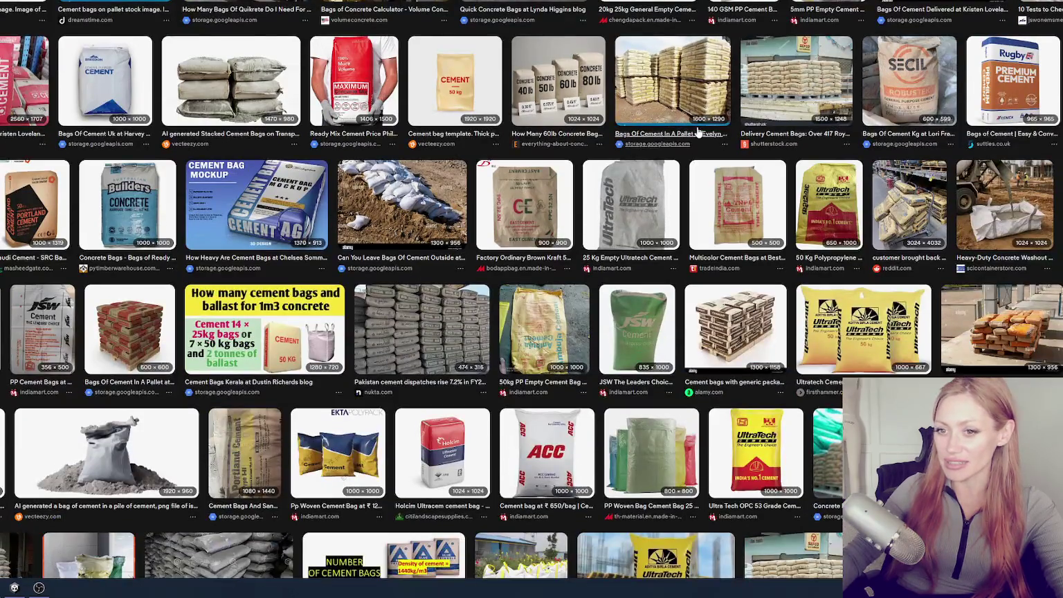
pyautogui.scroll(-6, 698, 132)
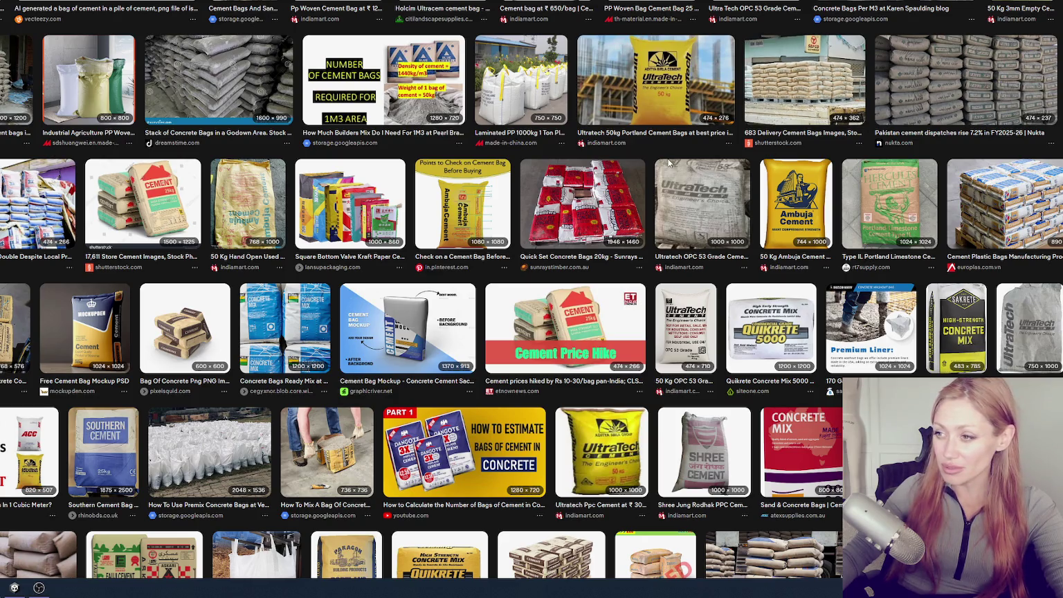
pyautogui.scroll(-2, 667, 158)
pyautogui.scroll(-1, 668, 163)
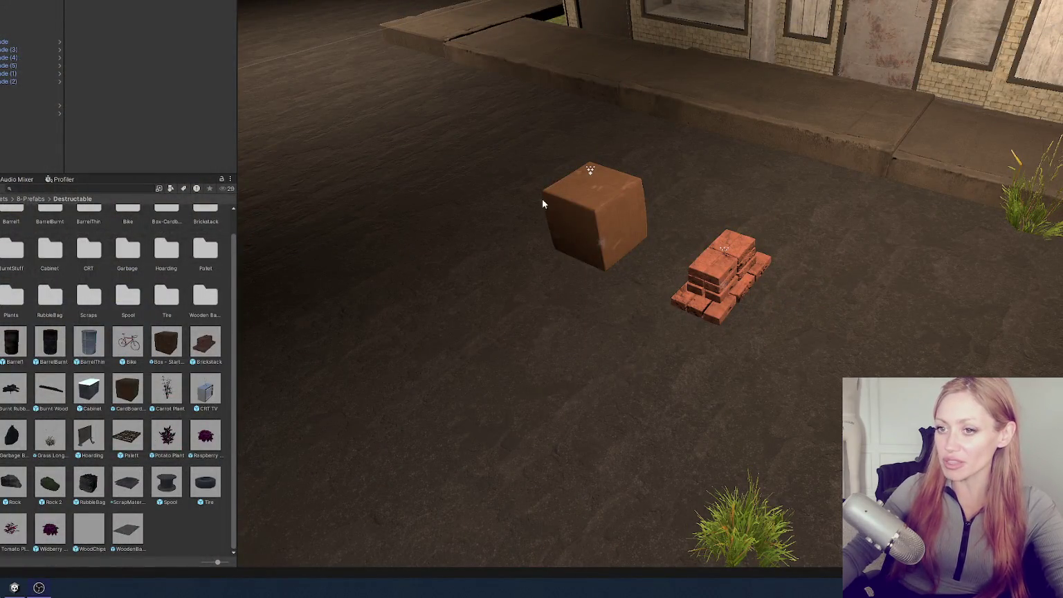
# Delete the cardboard box and brick stack from the street
pyautogui.click(581, 214)
pyautogui.keyDown('ctrl'); pyautogui.click(1, 109); pyautogui.keyUp('ctrl')
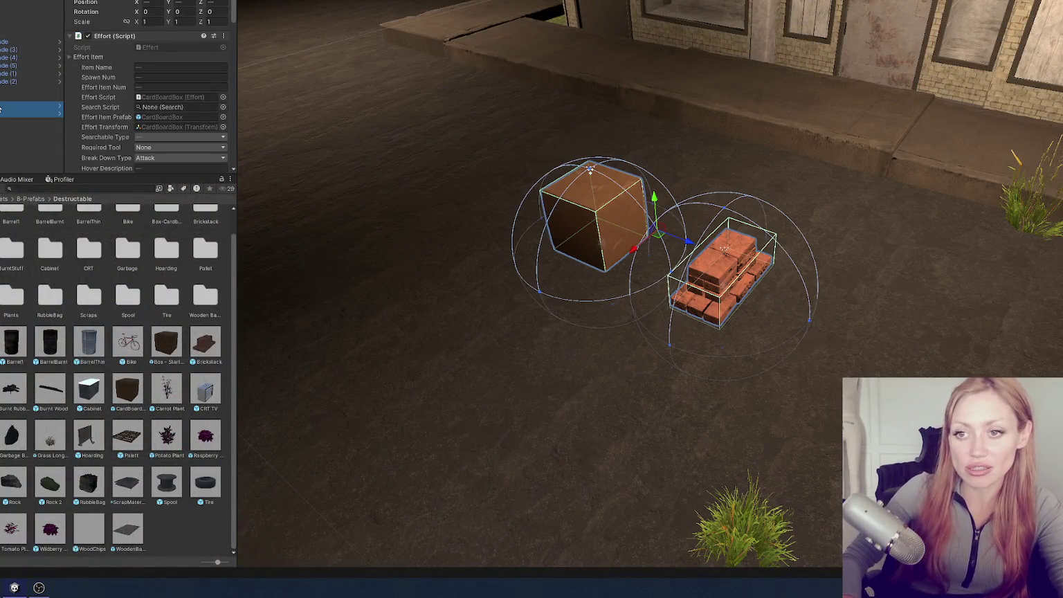
pyautogui.press('Delete')
# Place a test RubbleBag in the street and compare the Brickstack and RubbleBag prefab settings, leaving Spawn Num at 0
pyautogui.moveTo(89, 482)
pyautogui.mouseDown()
pyautogui.moveTo(451, 208)
pyautogui.moveTo(478, 208)
pyautogui.moveTo(503, 149)
pyautogui.mouseUp()
pyautogui.press('f')
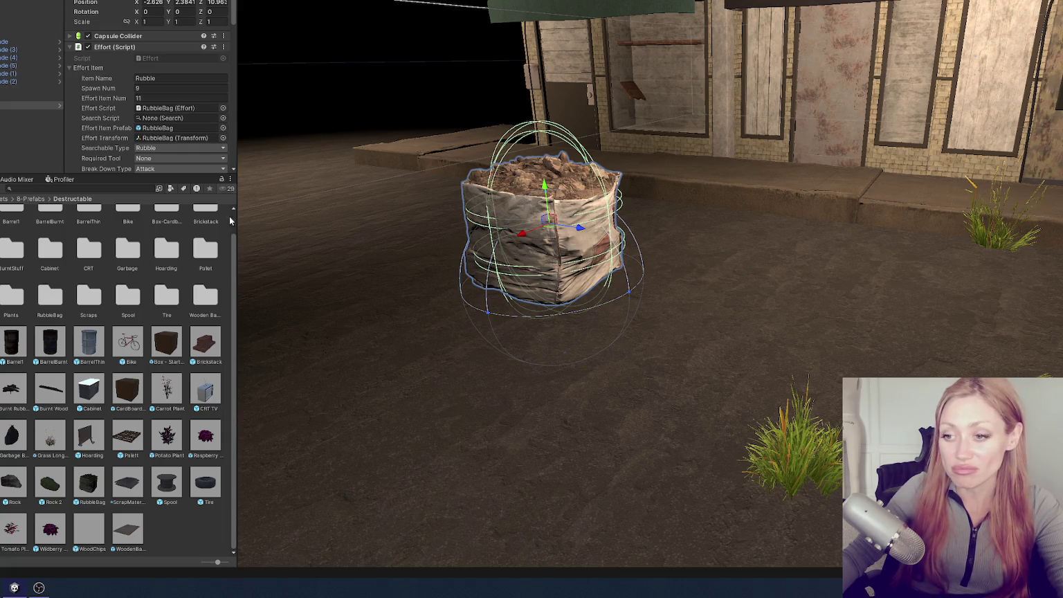
pyautogui.click(209, 352)
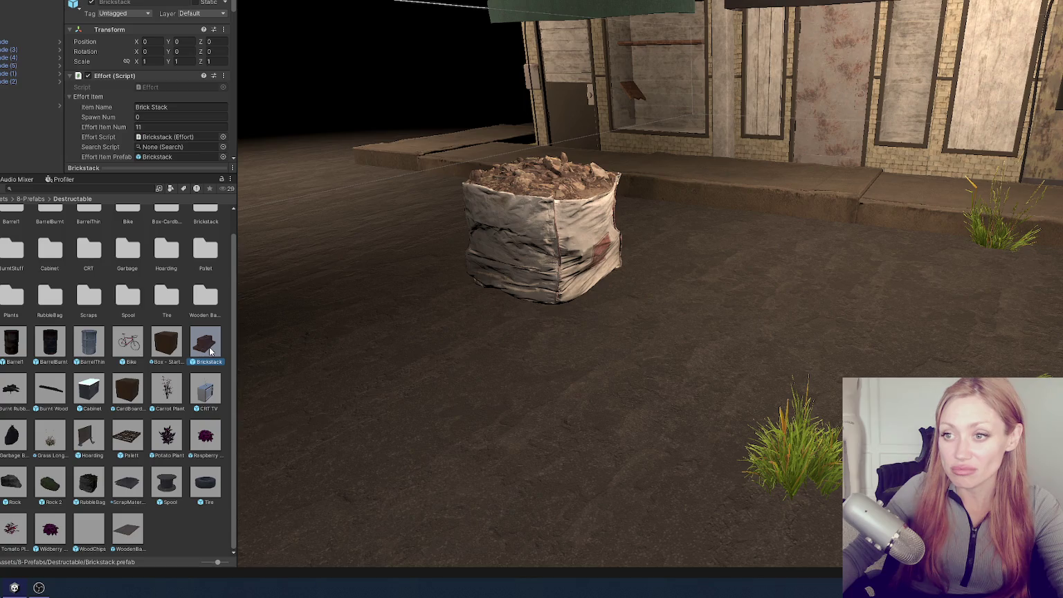
pyautogui.click(96, 477)
pyautogui.click(173, 136)
pyautogui.press('Return')
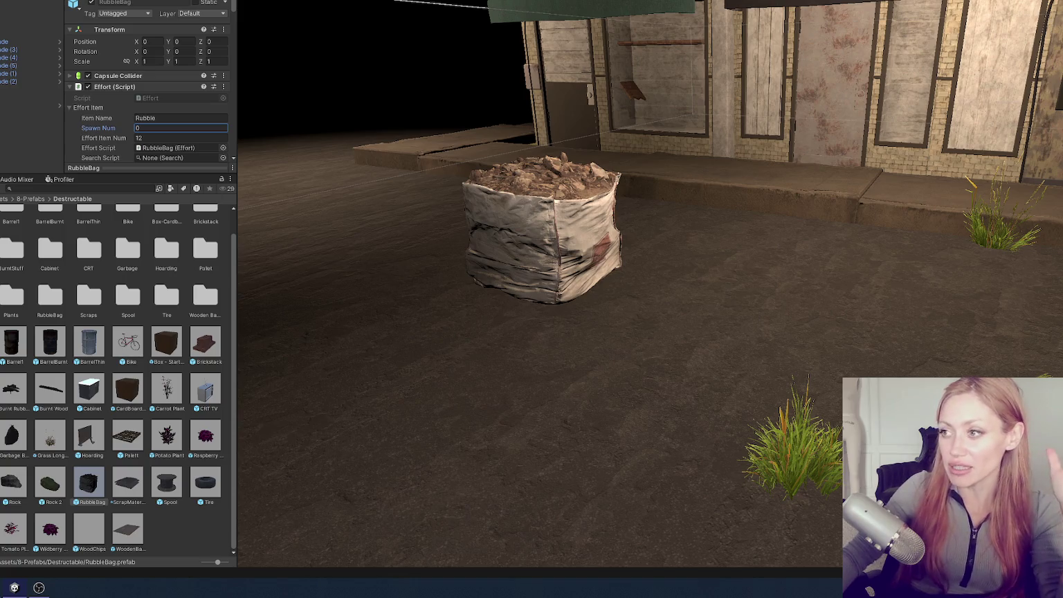
# Delete the test rubble bag from the street
pyautogui.click(32, 105)
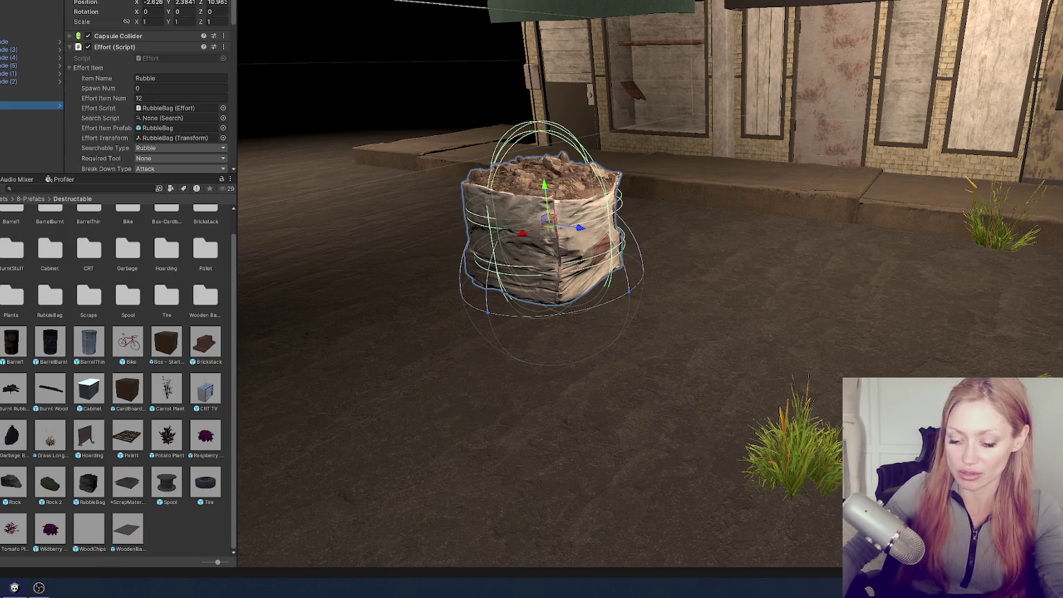
pyautogui.press('Delete')
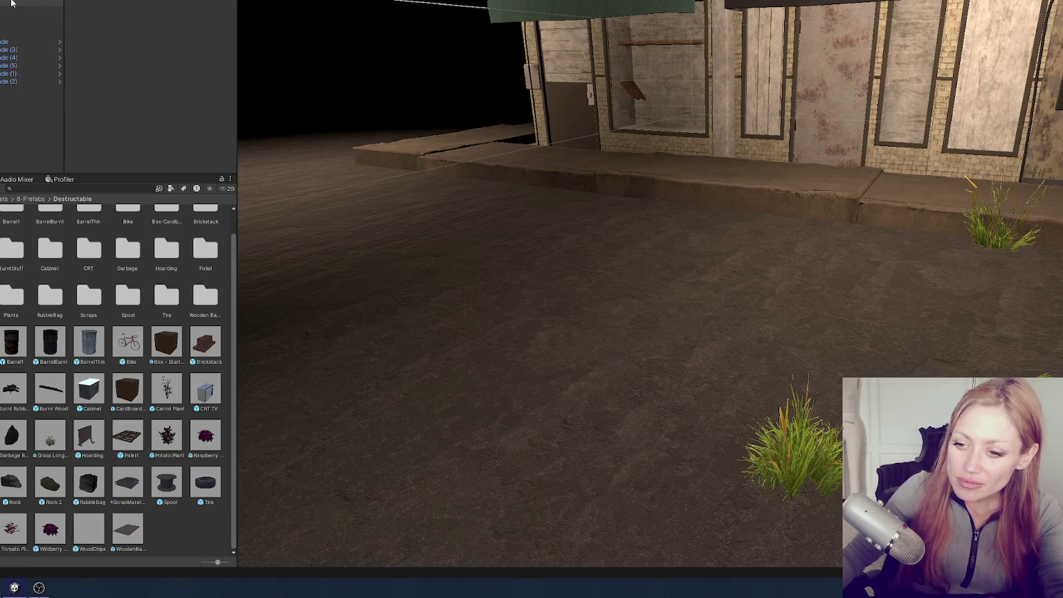
pyautogui.click(206, 341)
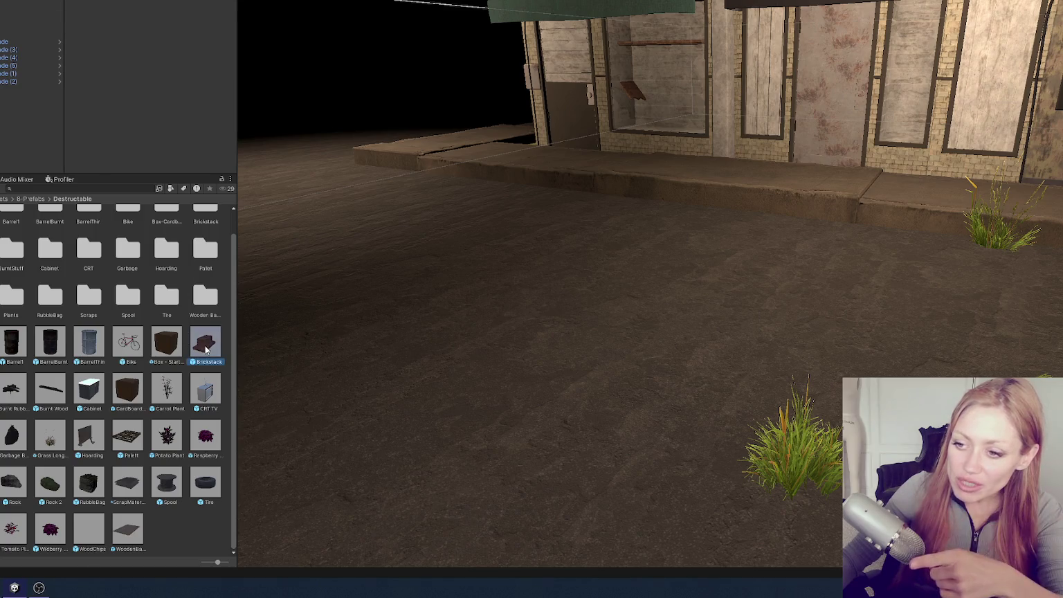
# Open the Brickstack prefab and check its Turn Into list for comparison
pyautogui.click(519, 254)
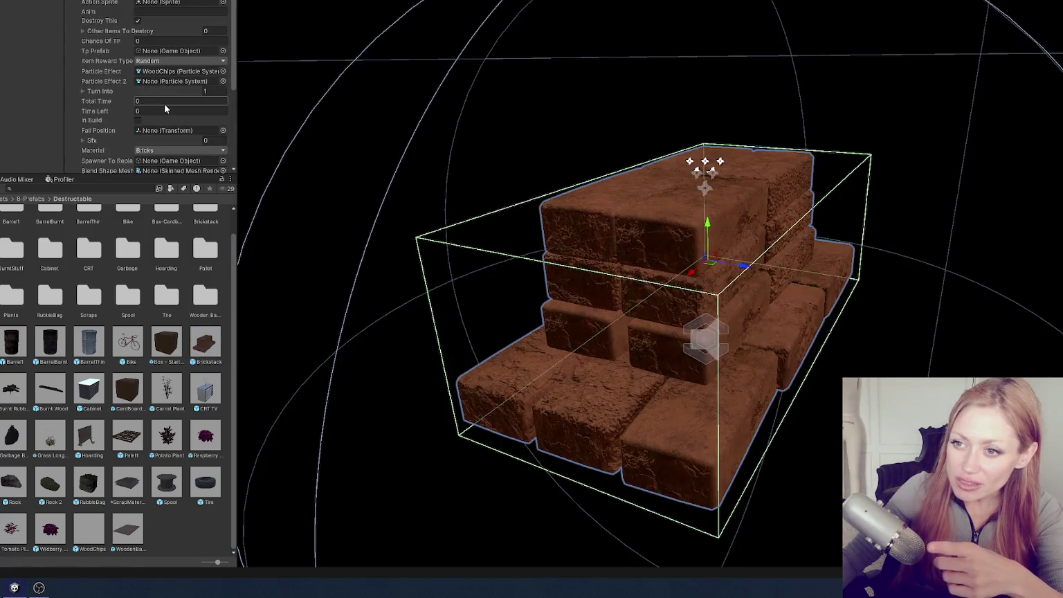
pyautogui.scroll(-2, 165, 105)
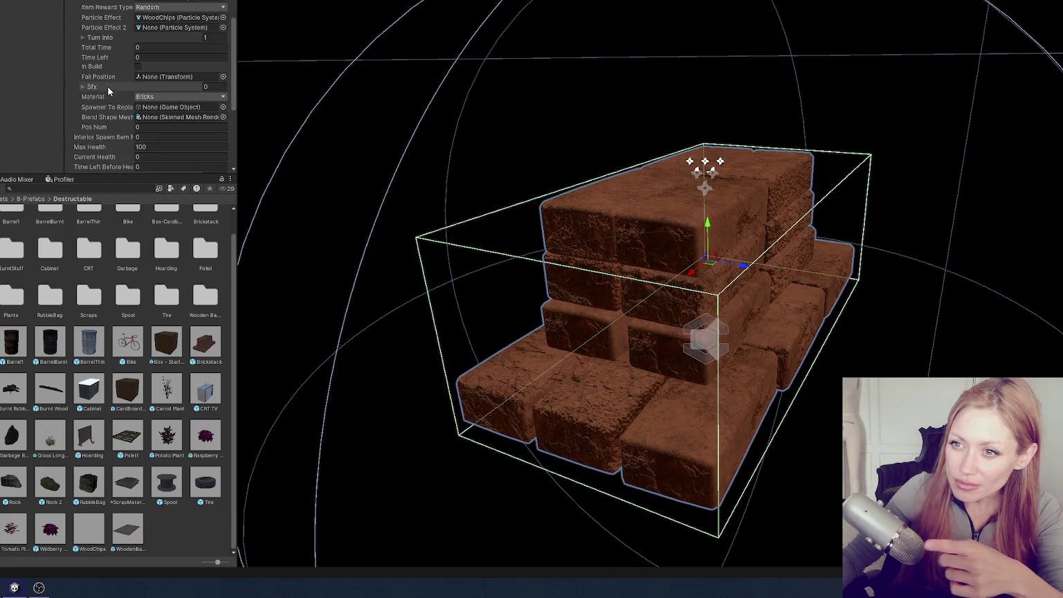
pyautogui.click(106, 39)
pyautogui.click(106, 39)
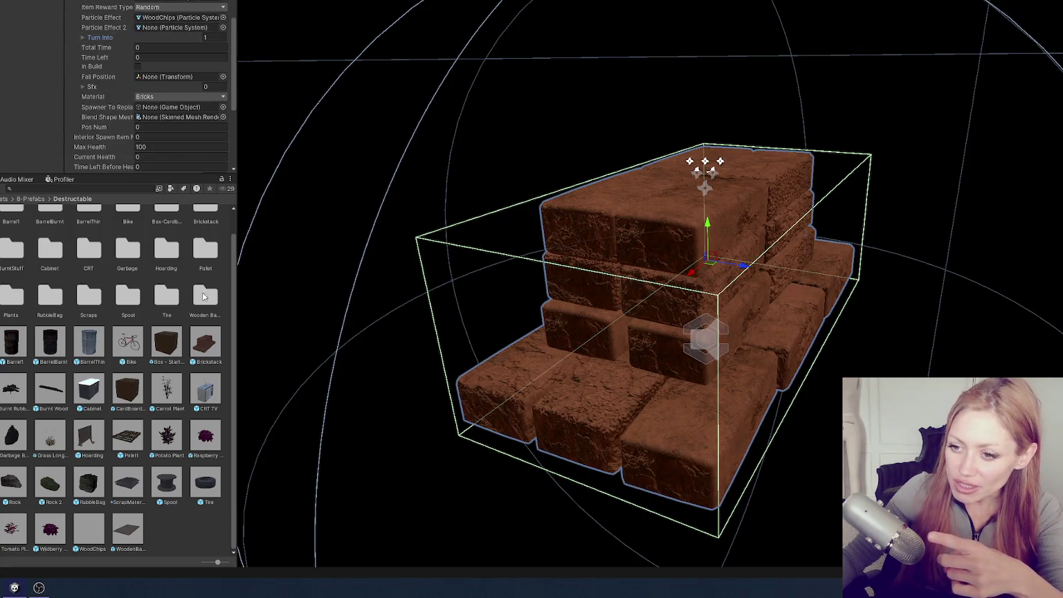
# Open the RubbleBag prefab and expand its Turn Into list
pyautogui.doubleClick(88, 484)
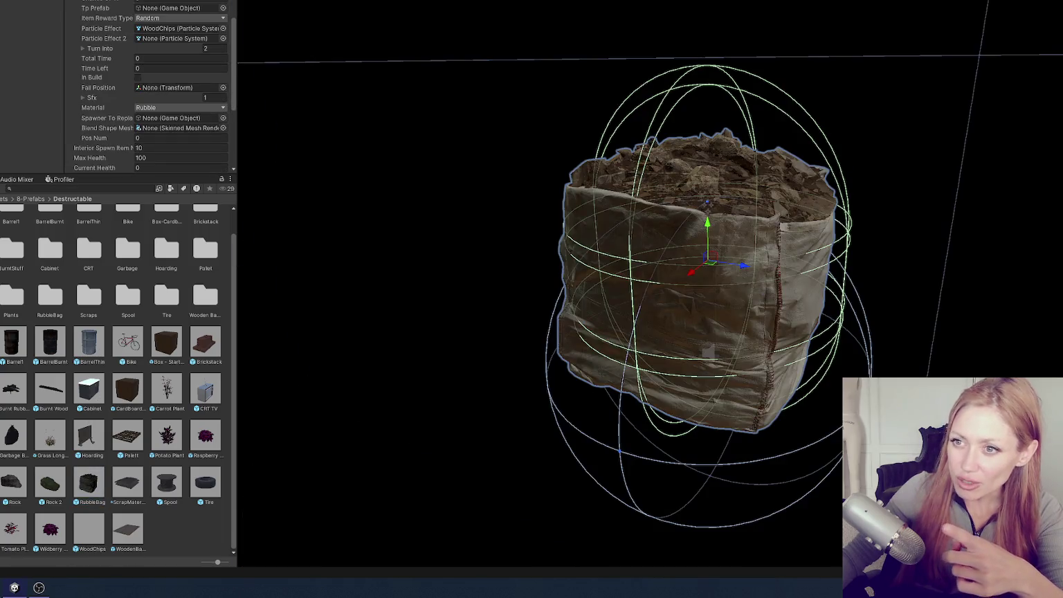
pyautogui.click(104, 48)
pyautogui.click(142, 189)
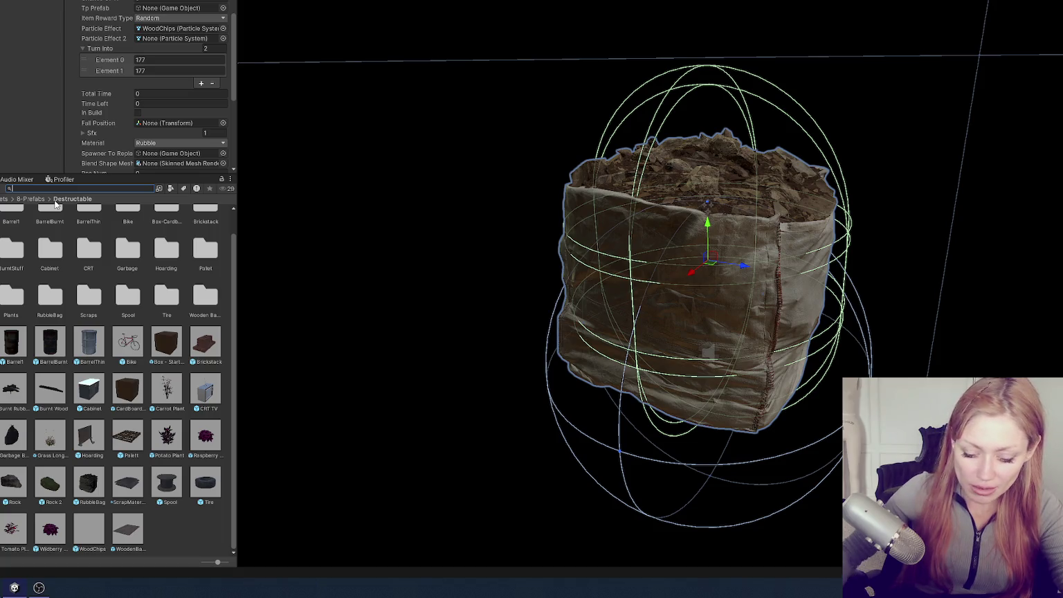
# Search all project assets for cement items and inspect the two cementPowder assets
pyautogui.write('cement')
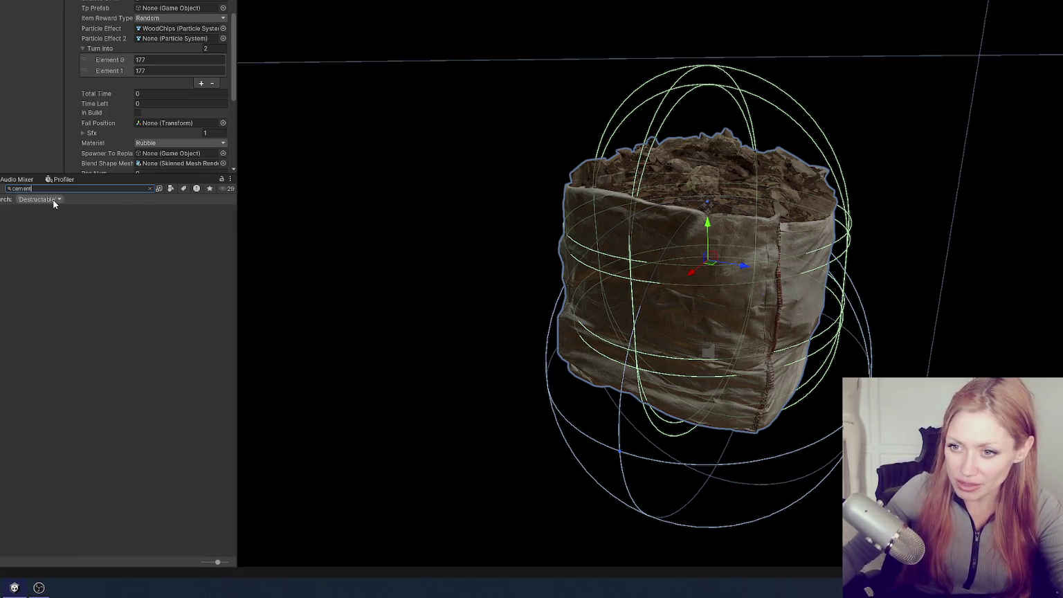
pyautogui.press('BackSpace')
pyautogui.press('BackSpace')
pyautogui.press('BackSpace')
pyautogui.write('conc')
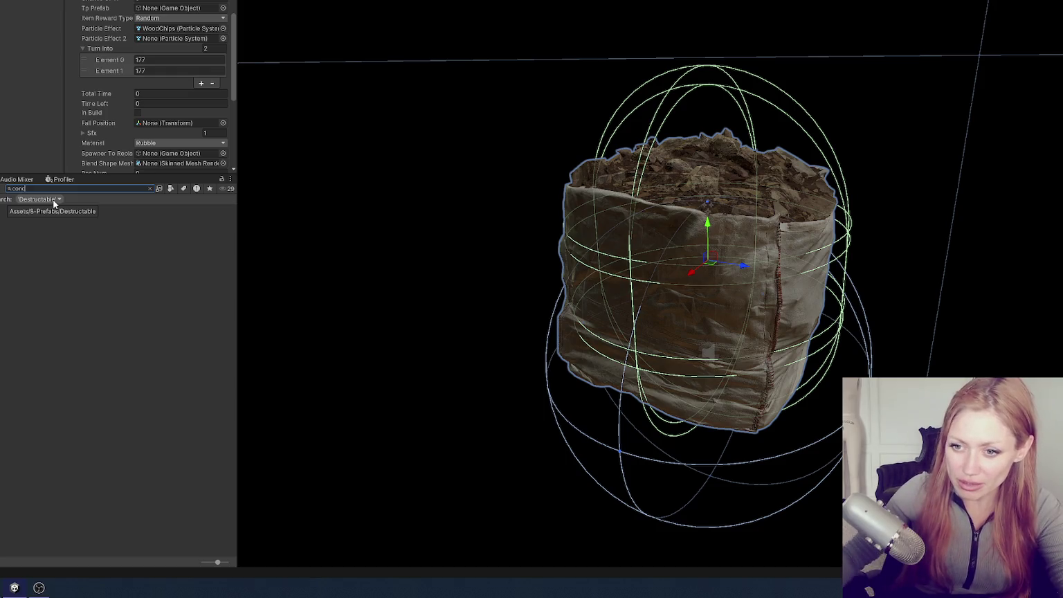
pyautogui.click(38, 200)
pyautogui.click(45, 209)
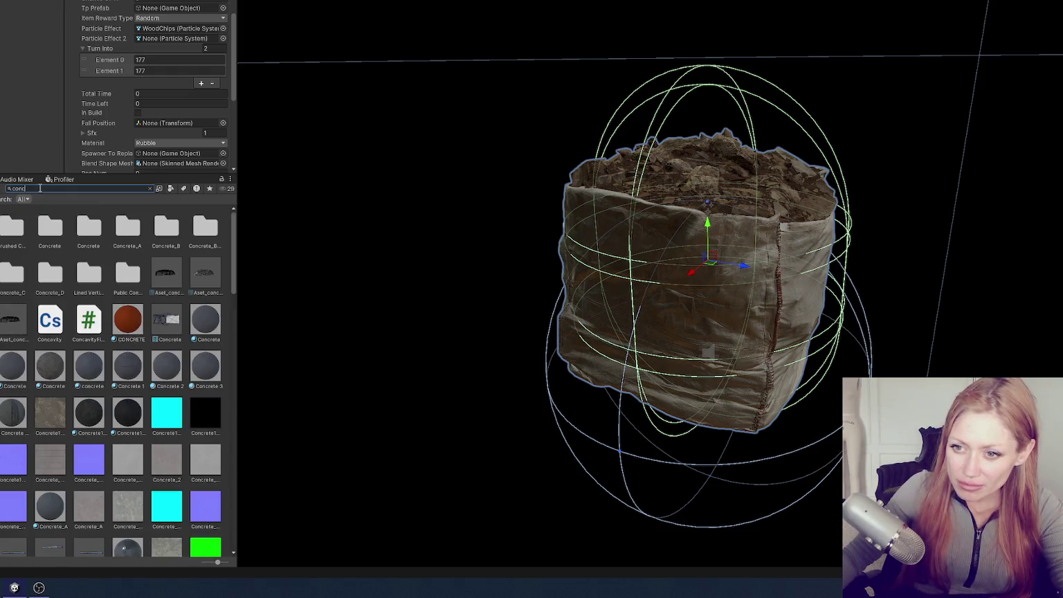
pyautogui.click(39, 189)
pyautogui.write('powder')
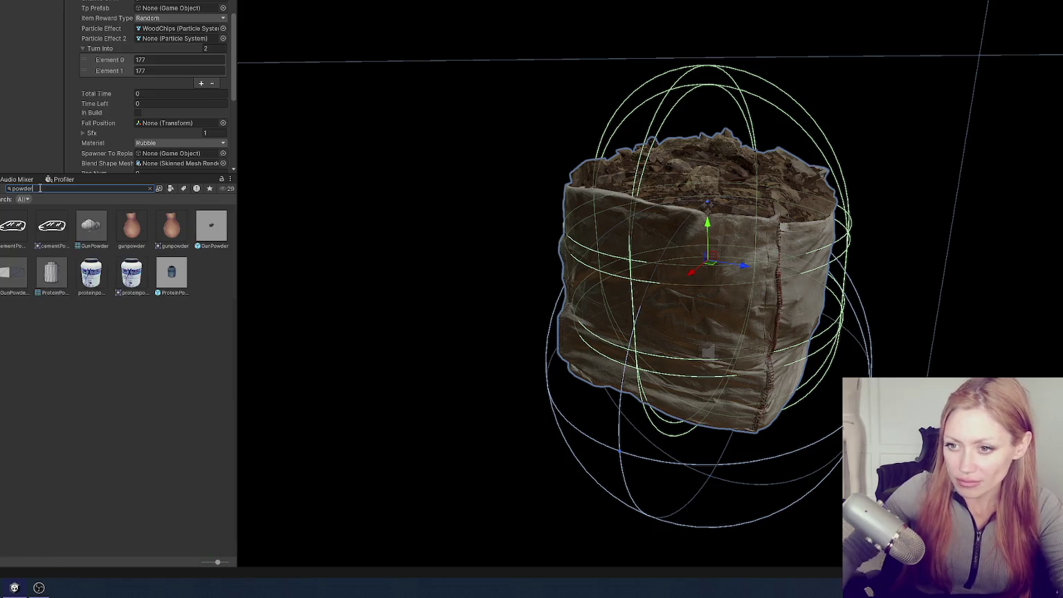
pyautogui.click(65, 228)
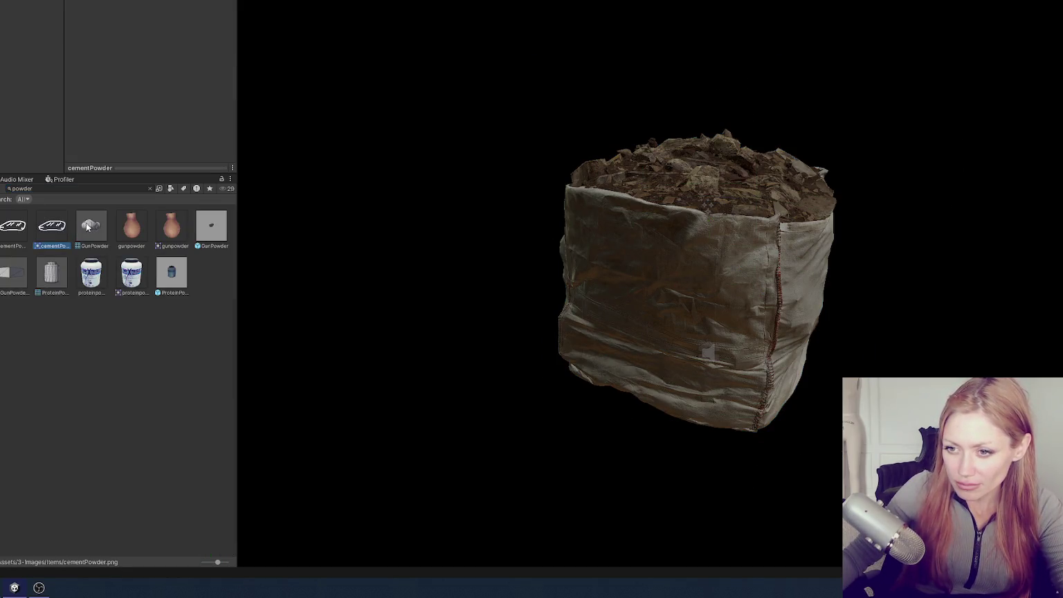
pyautogui.click(20, 226)
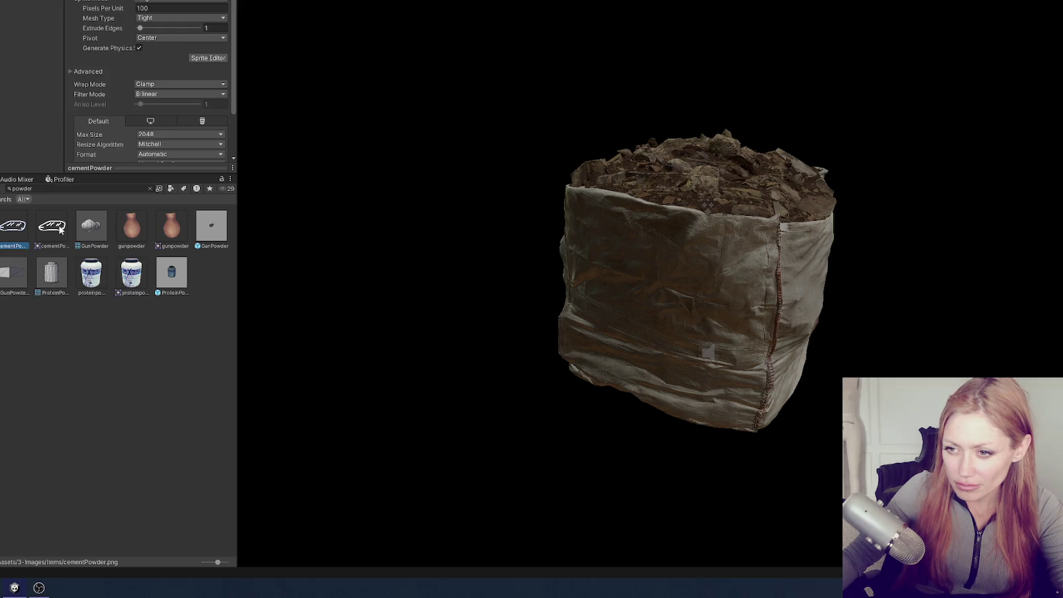
# Search 'cement ba', open Bag_Of_Cement to read item number 201, then exit prefab view
pyautogui.click(85, 189)
pyautogui.write('cem')
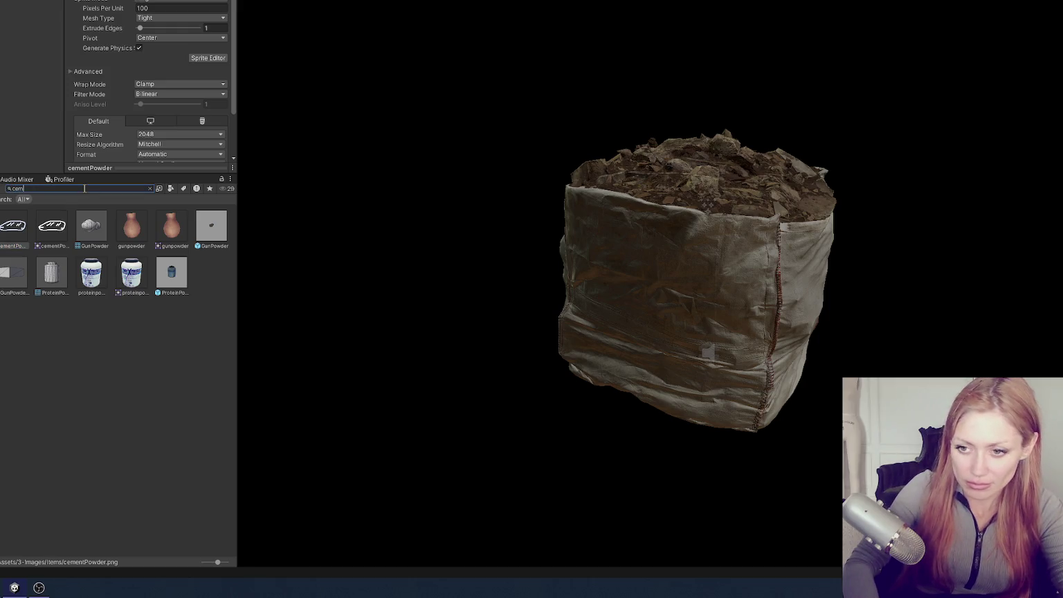
pyautogui.write('ent pw')
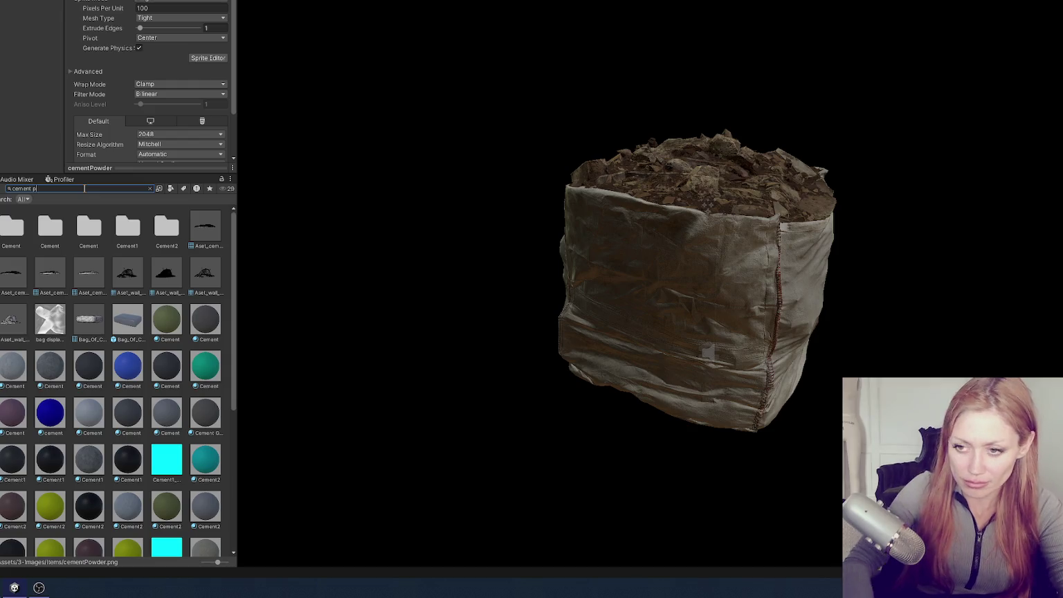
pyautogui.press('BackSpace')
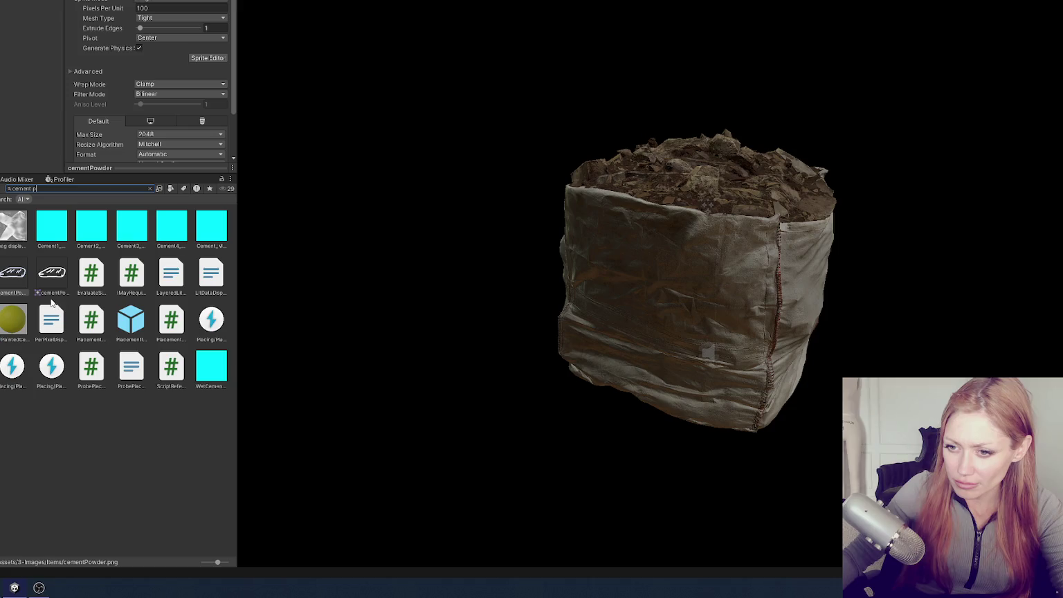
pyautogui.press('BackSpace')
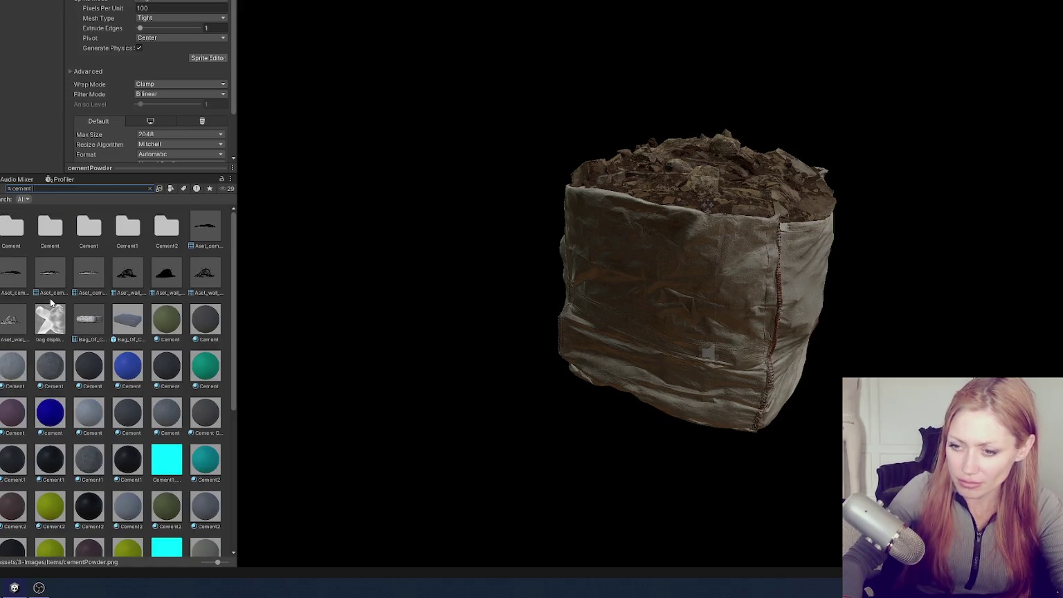
pyautogui.write(' ba')
pyautogui.click(88, 226)
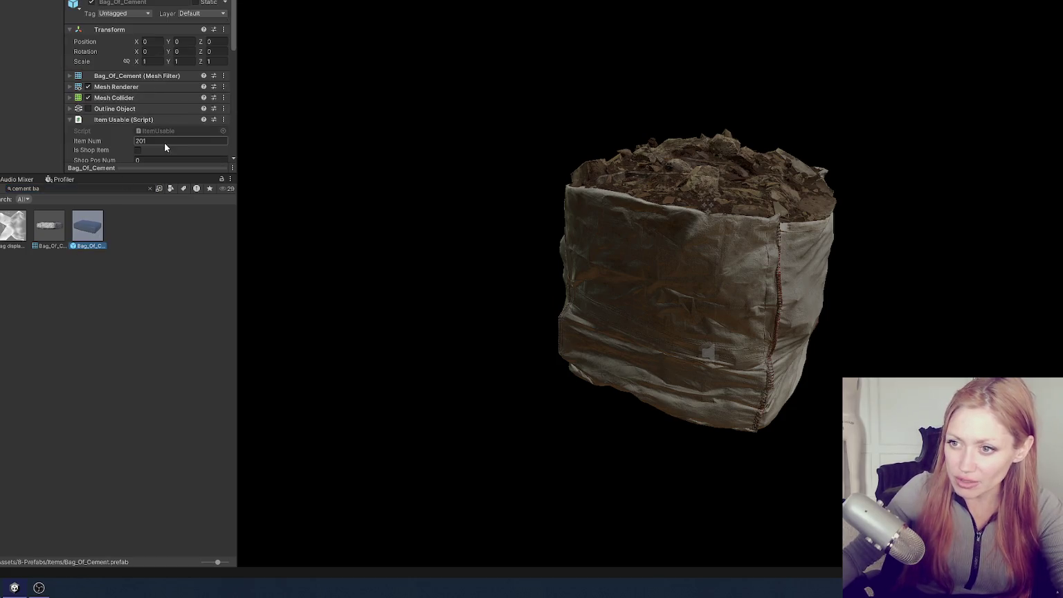
pyautogui.press('Escape')
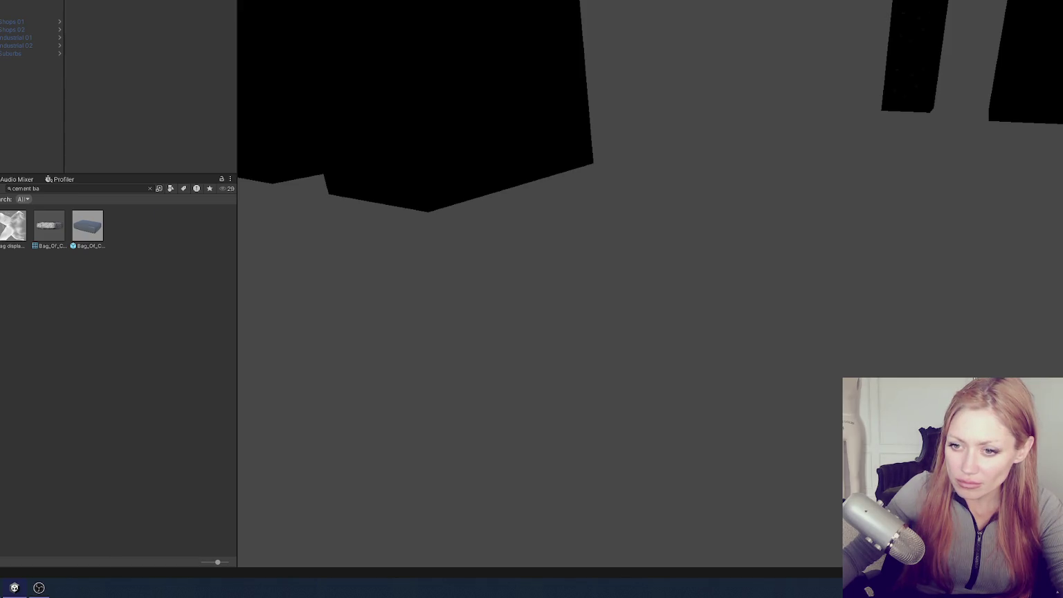
# Set both RubbleBag Turn Into entries to 201 and save the scene with Ctrl+S
pyautogui.click(149, 189)
pyautogui.click(89, 516)
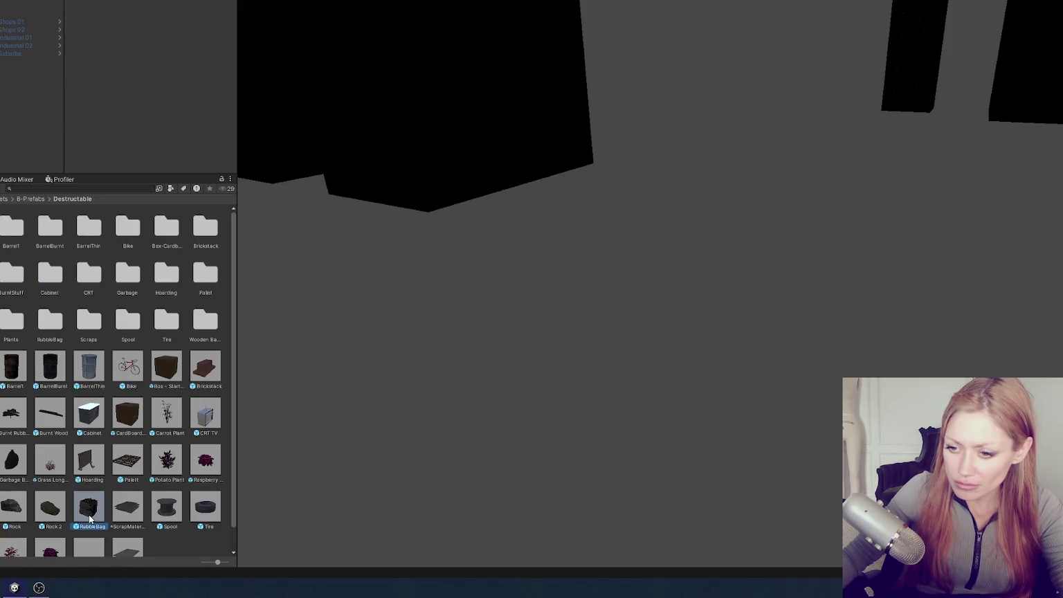
pyautogui.doubleClick(90, 516)
pyautogui.scroll(-5, 164, 94)
pyautogui.click(156, 73)
pyautogui.write('201')
pyautogui.click(152, 61)
pyautogui.write('201')
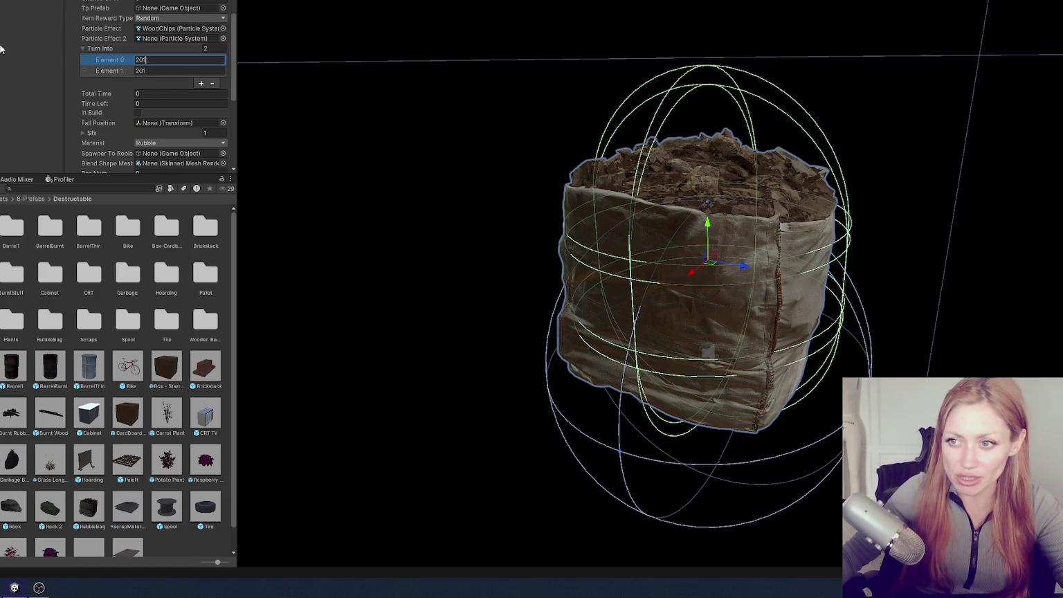
pyautogui.click(2, 50)
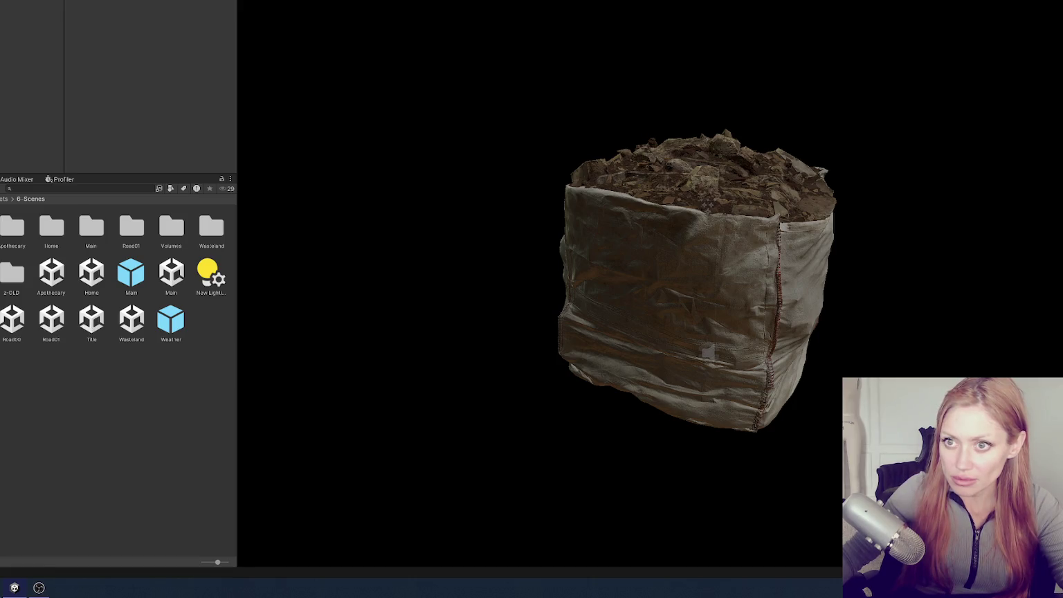
pyautogui.hotkey('ctrl', 's')
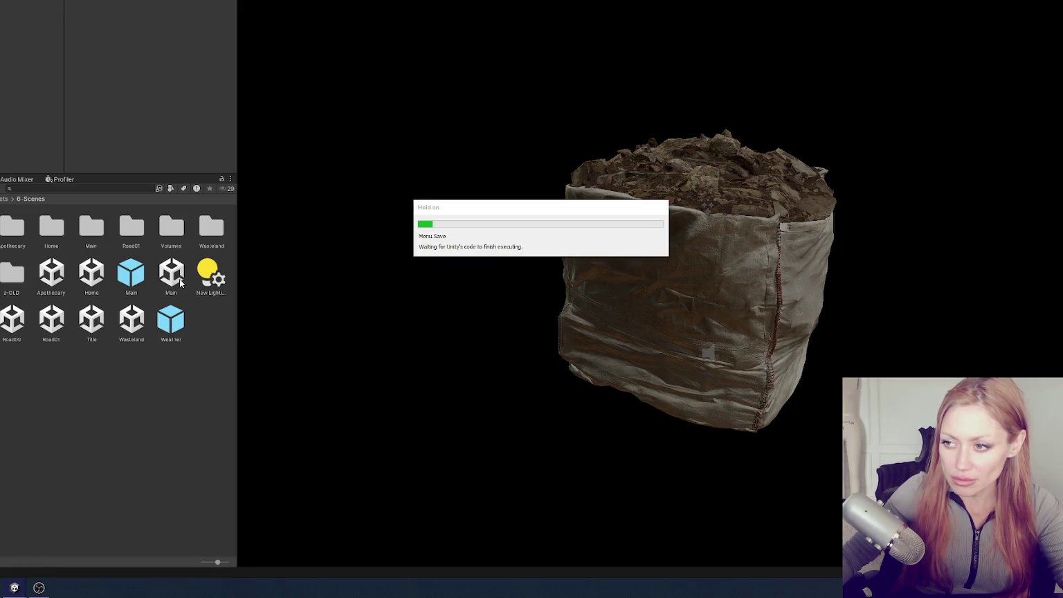
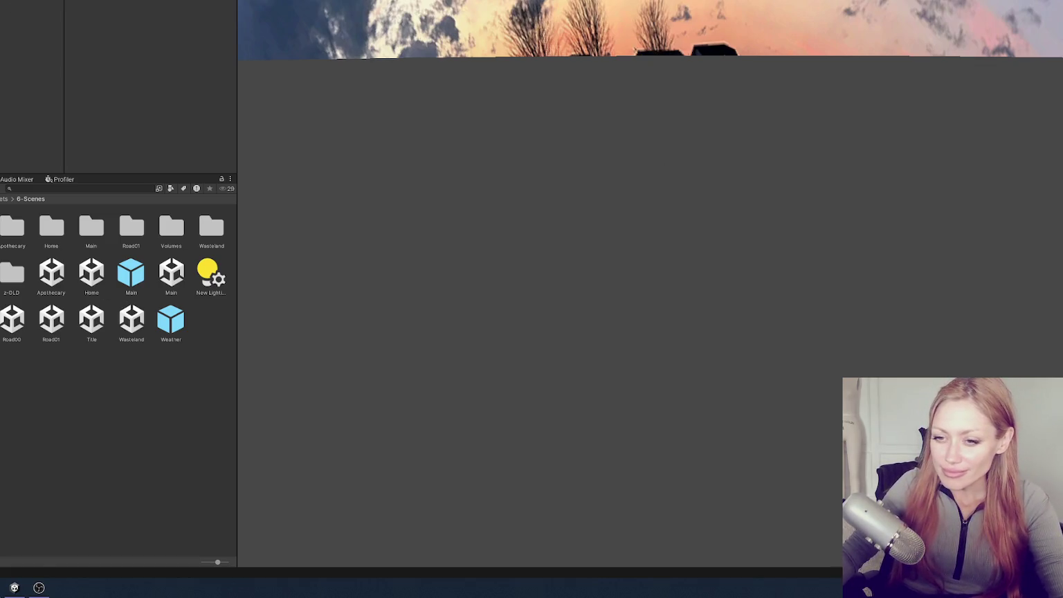
# Append the Brickstack and RubbleBag prefabs after WoodenBarricade in the Possible Effort Items list
pyautogui.click(2, 305)
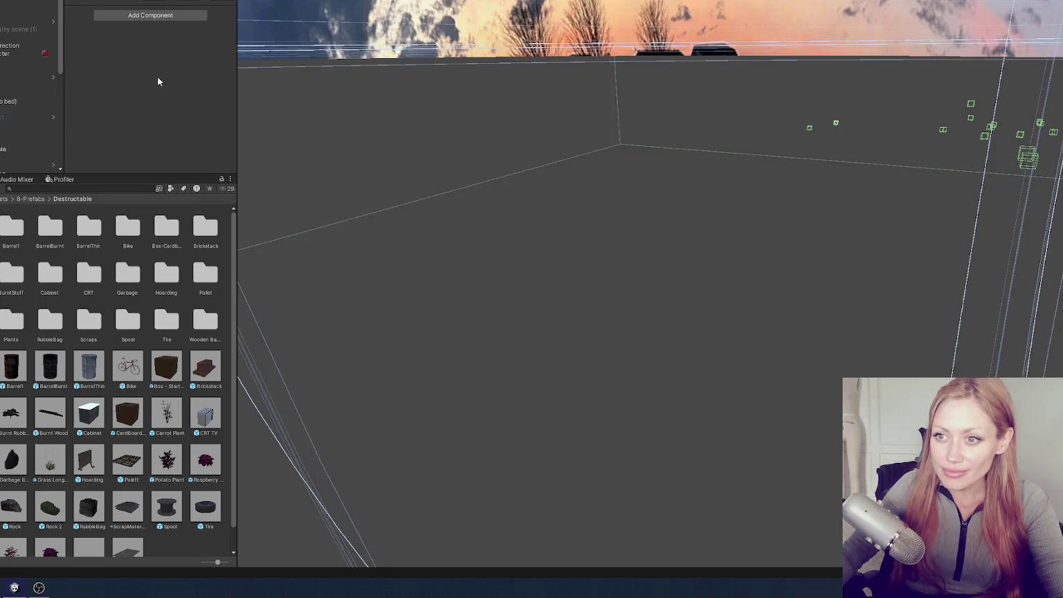
pyautogui.scroll(10, 157, 81)
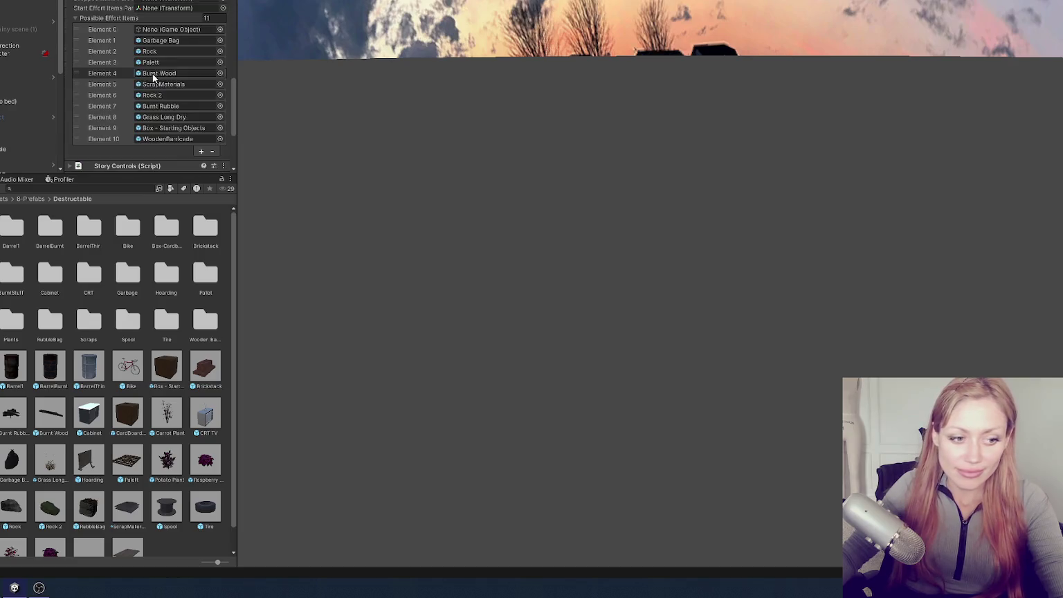
pyautogui.scroll(-3, 157, 85)
pyautogui.click(179, 104)
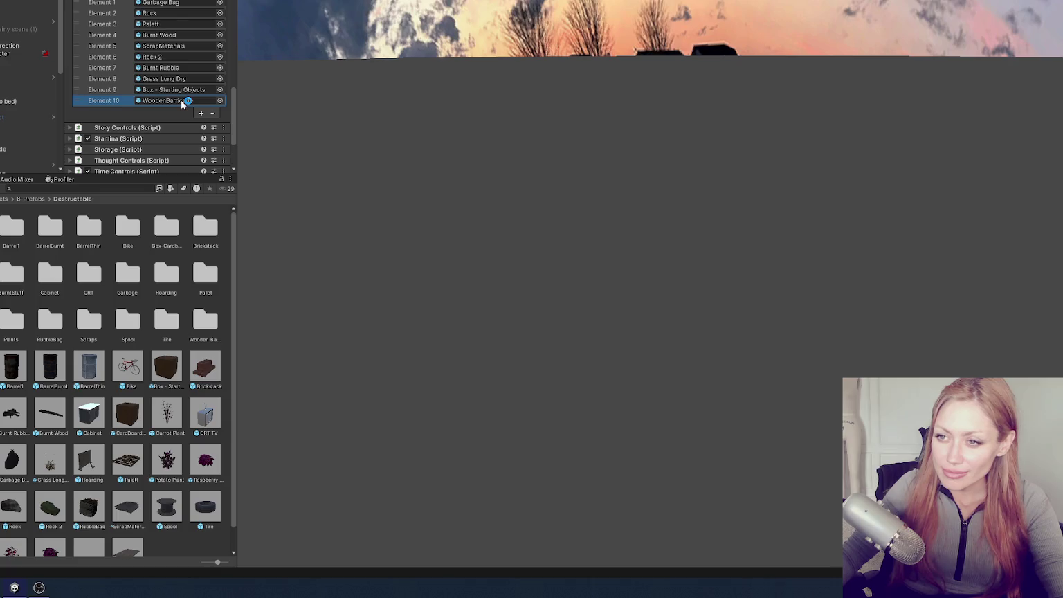
pyautogui.click(189, 90)
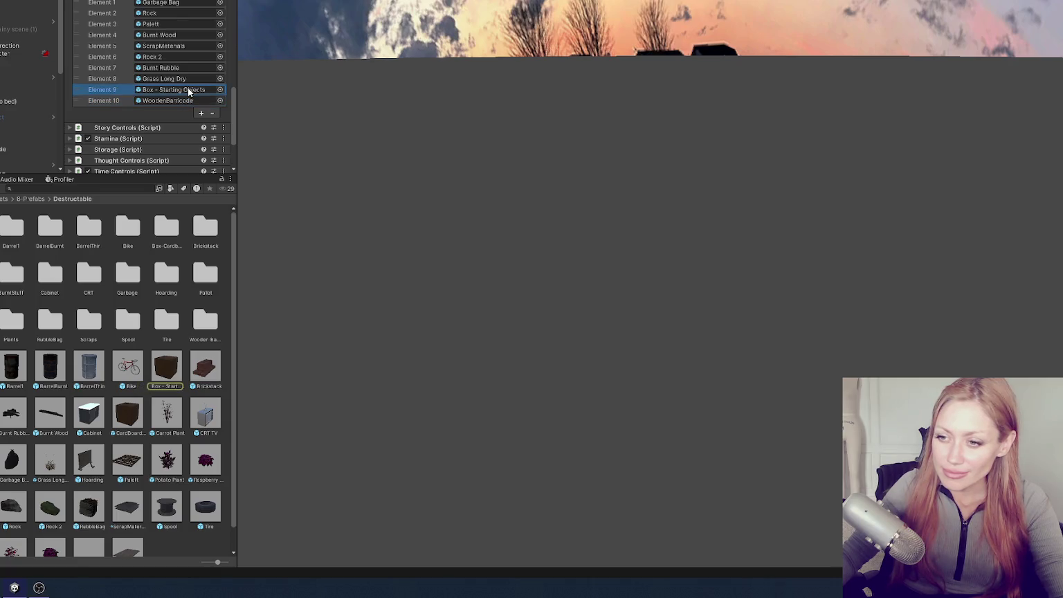
pyautogui.click(184, 101)
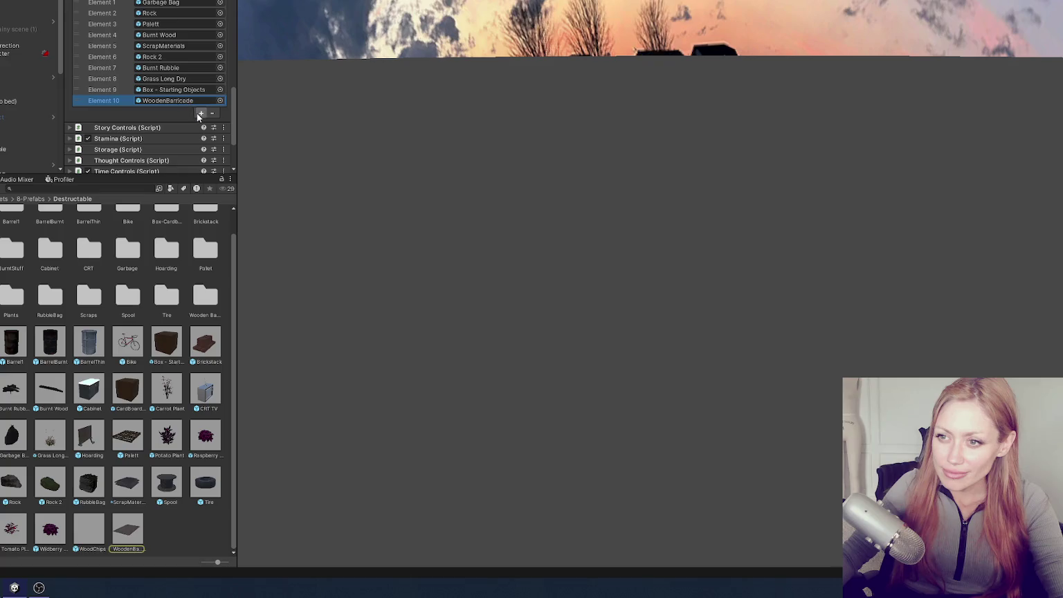
pyautogui.click(201, 113)
pyautogui.moveTo(221, 331); pyautogui.dragTo(178, 81)
pyautogui.moveTo(90, 482); pyautogui.dragTo(168, 94)
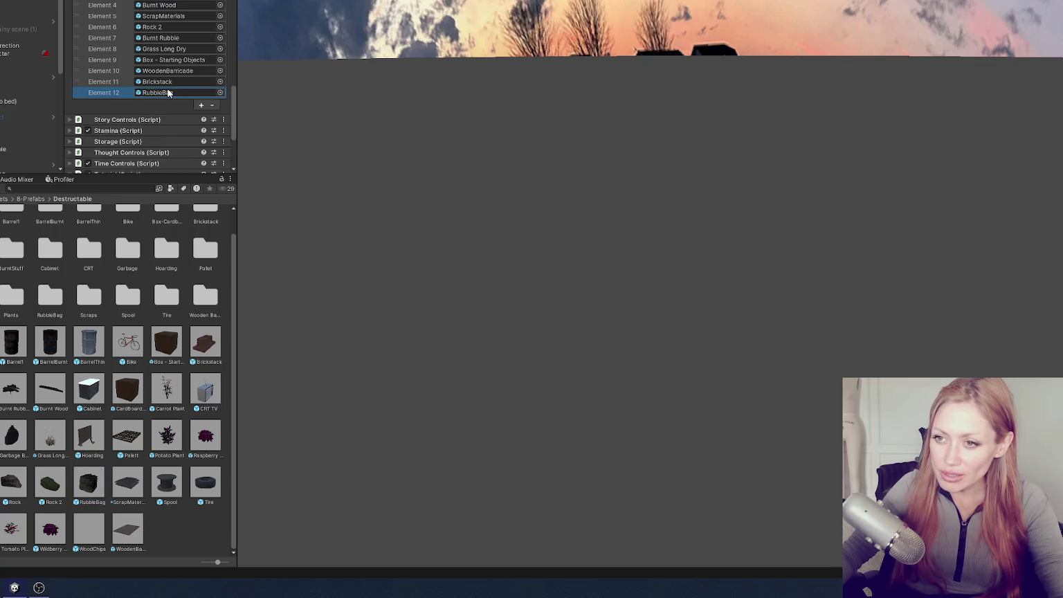
pyautogui.click(89, 488)
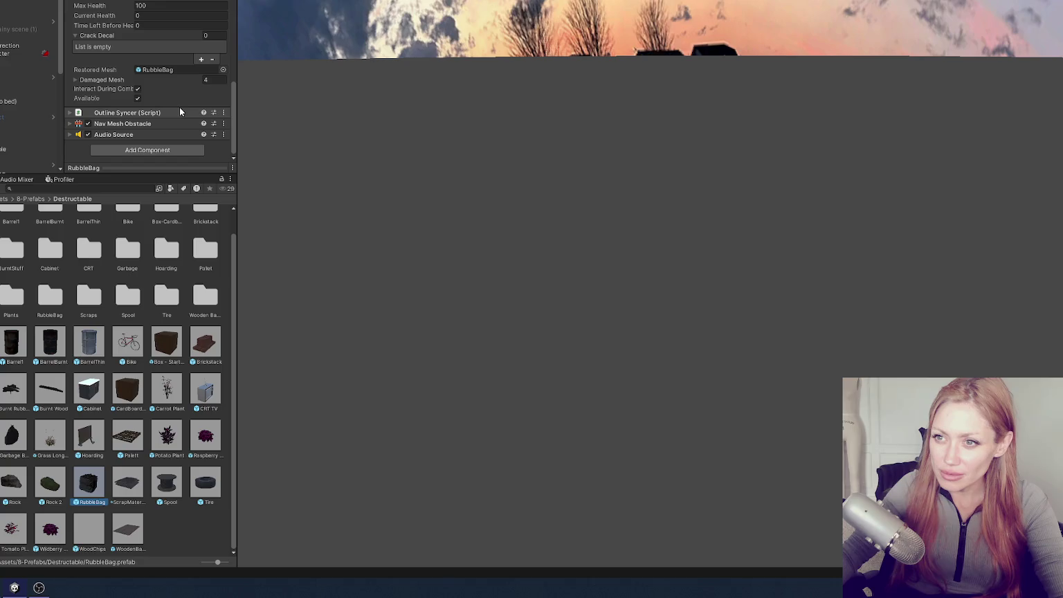
# Scroll through RubbleBag's Effort Item and Turn Into values, then back to the control scripts
pyautogui.scroll(10, 181, 77)
pyautogui.scroll(5, 180, 81)
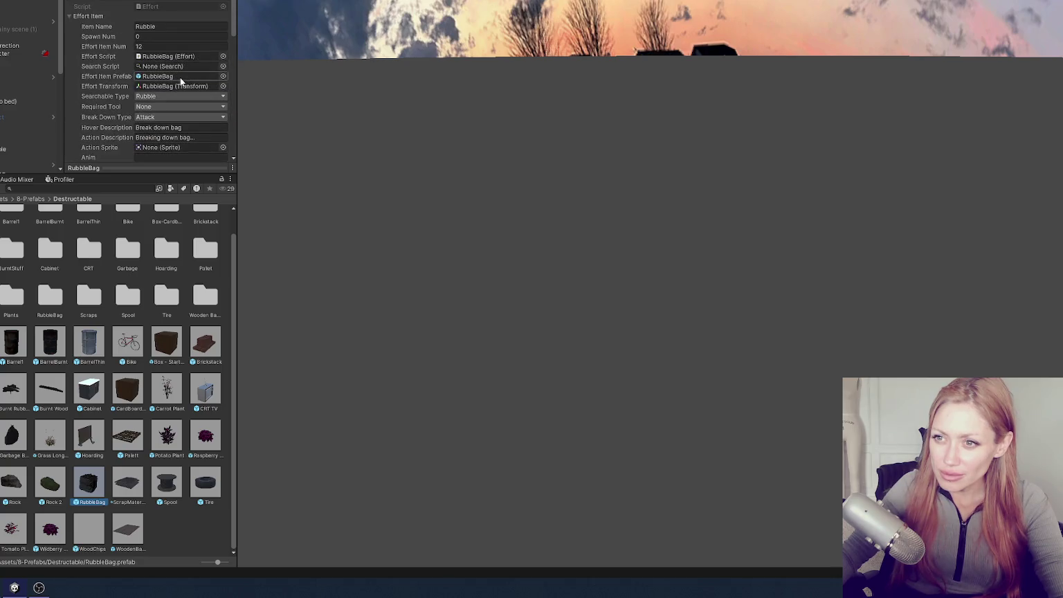
pyautogui.scroll(-5, 179, 79)
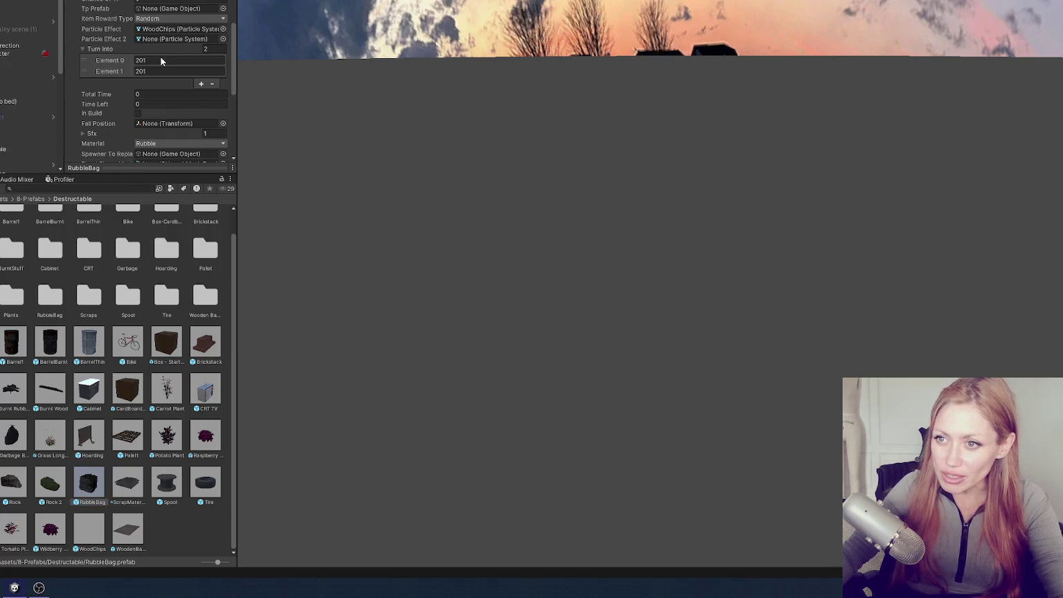
pyautogui.scroll(-1, 157, 59)
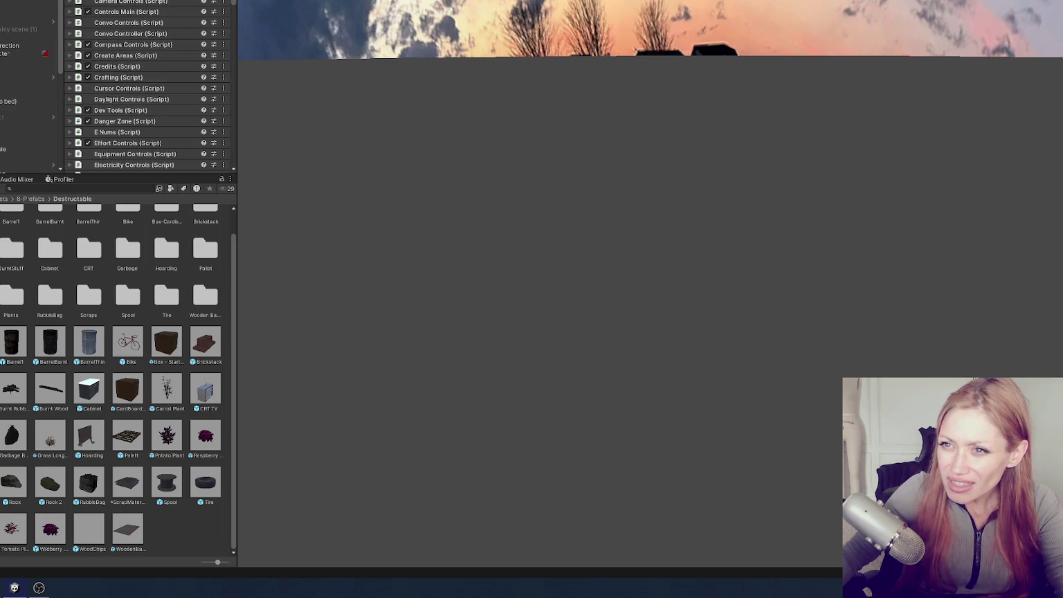
# Expand the Item List and view the Stone entry among All Items, then select the Brickstack prefab
pyautogui.scroll(-3, 114, 76)
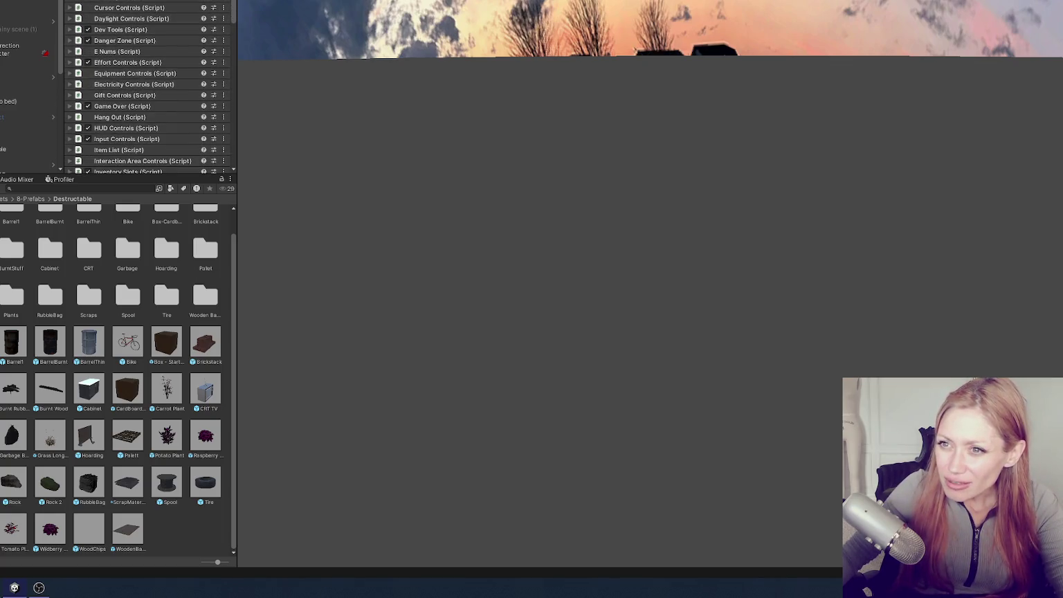
pyautogui.click(115, 150)
pyautogui.scroll(-10, 132, 104)
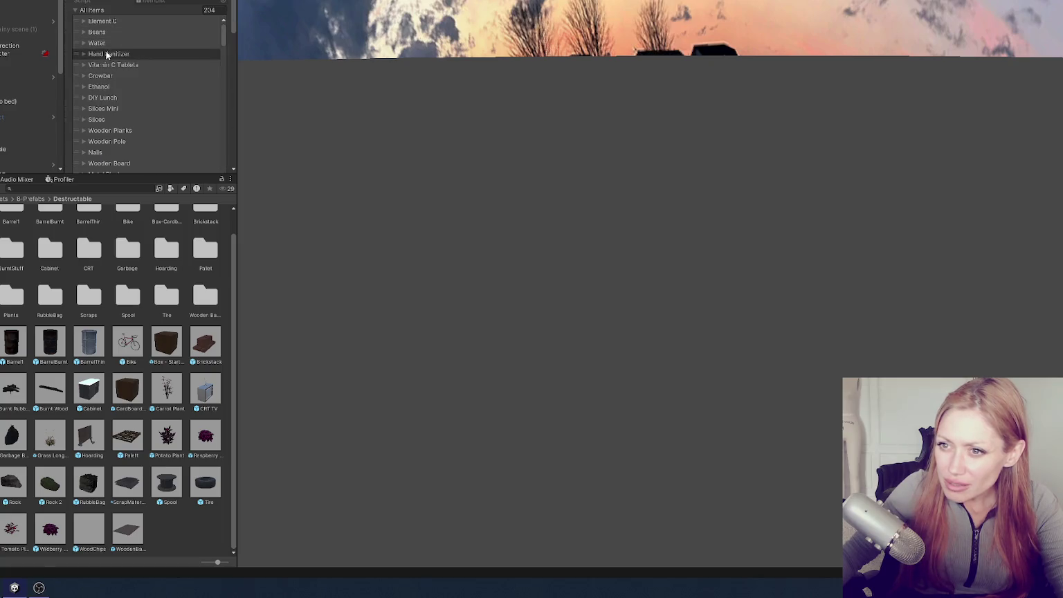
pyautogui.scroll(-5, 144, 116)
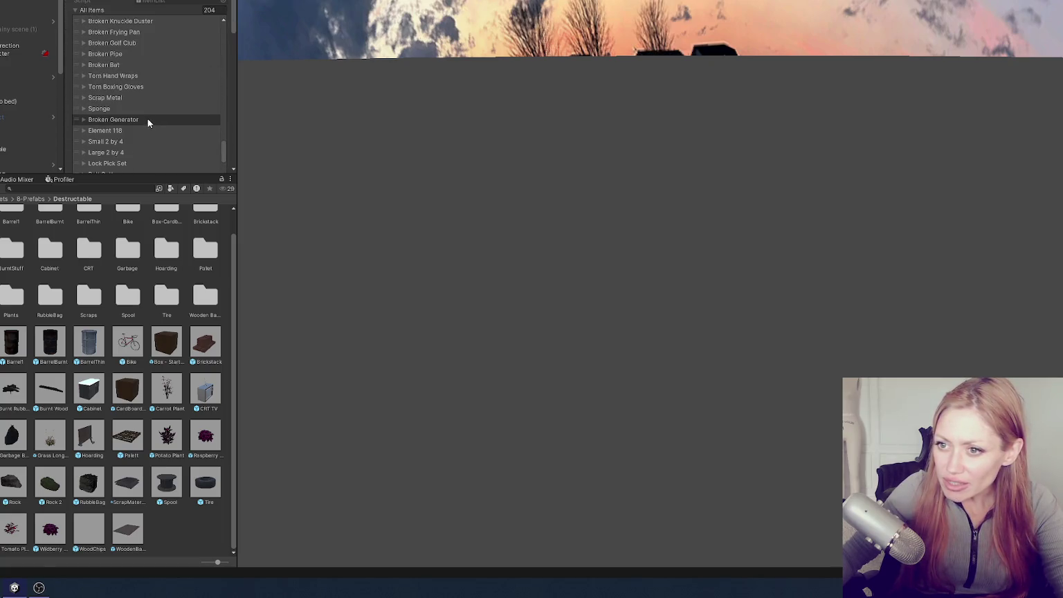
pyautogui.scroll(-6, 150, 118)
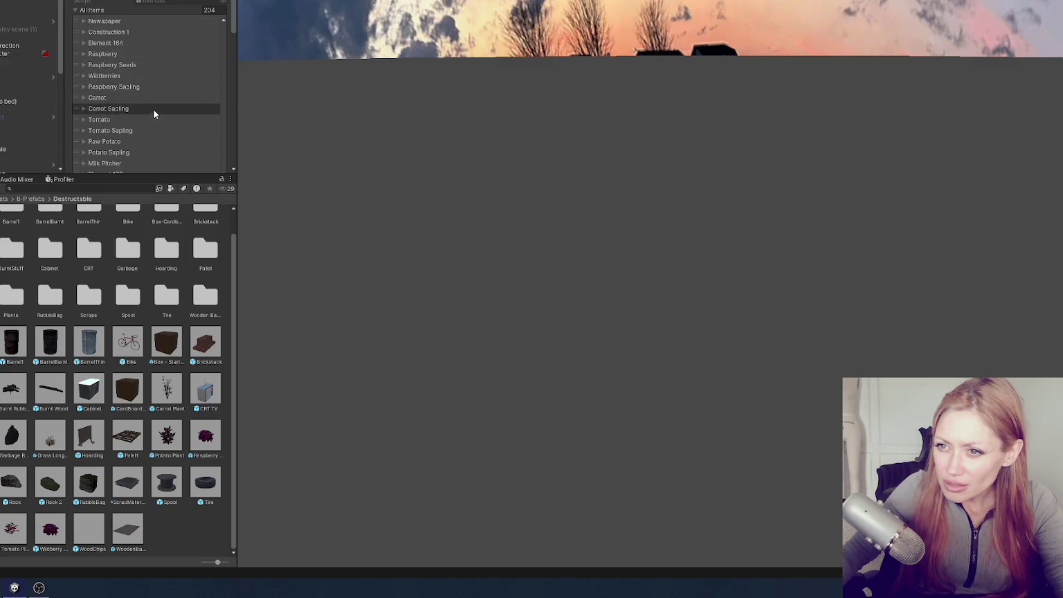
pyautogui.scroll(-4, 152, 109)
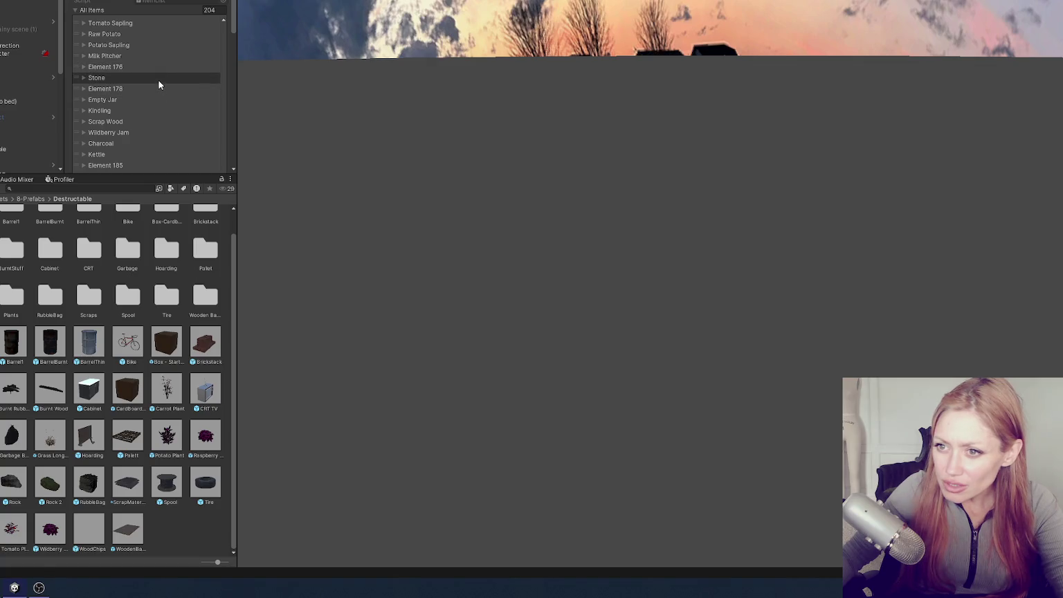
pyautogui.click(159, 81)
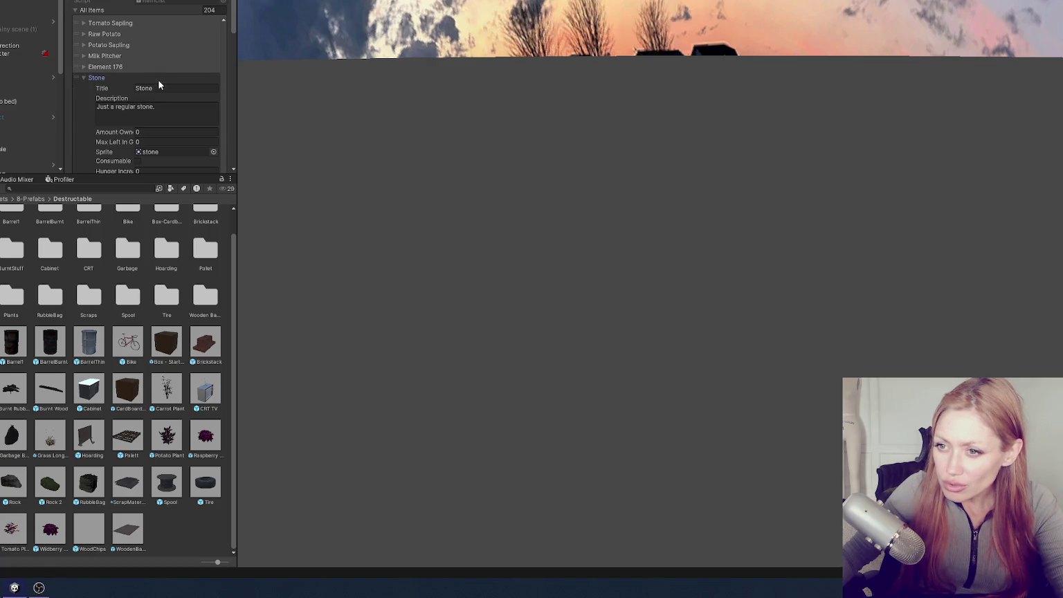
pyautogui.click(159, 80)
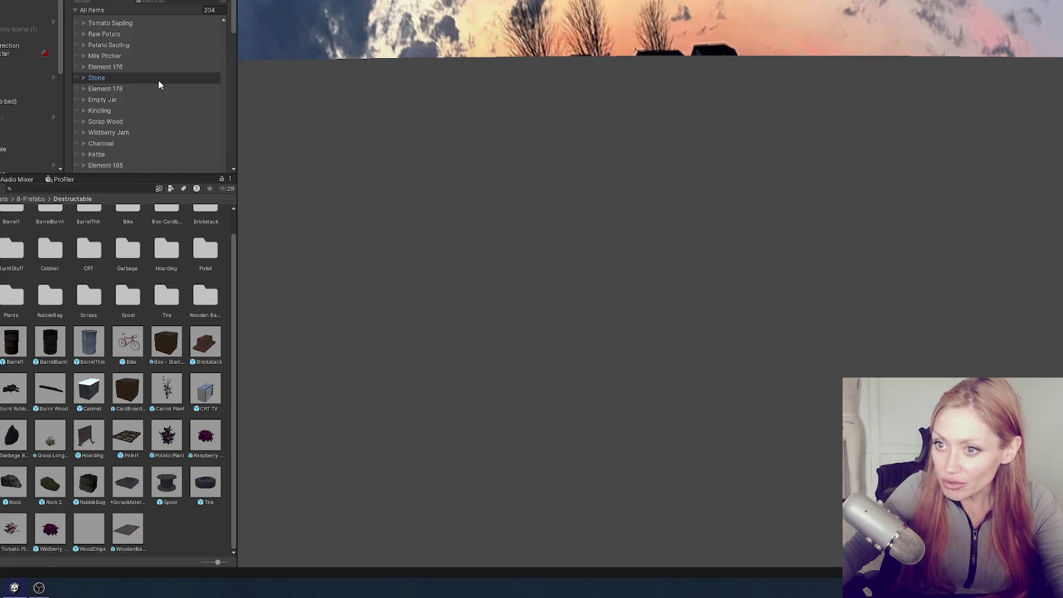
pyautogui.click(208, 345)
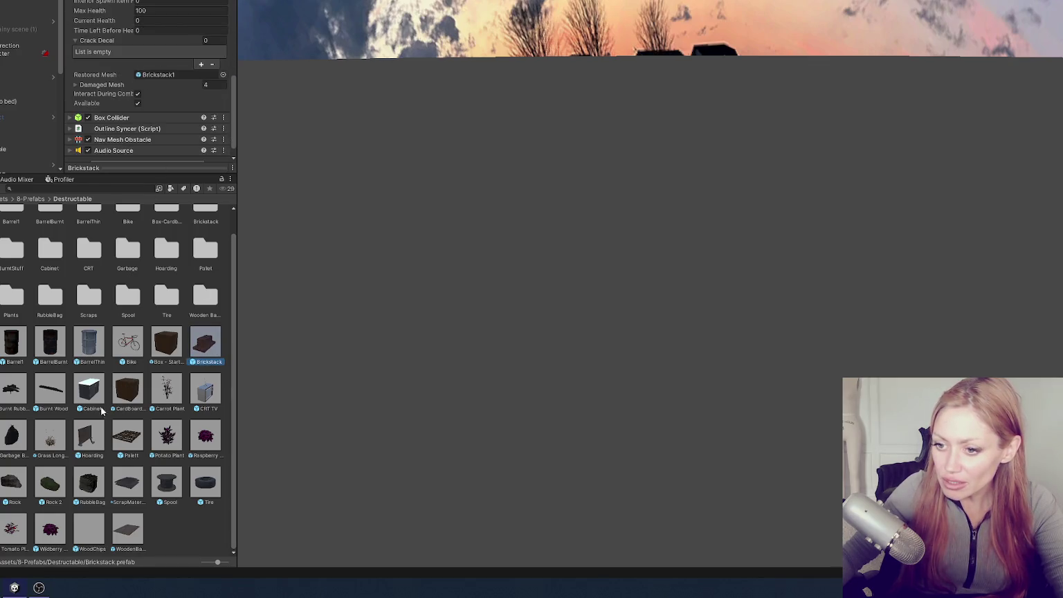
# Add RubbleBag Turn Into entries 177, 150 and 150 after the three 201s
pyautogui.click(92, 481)
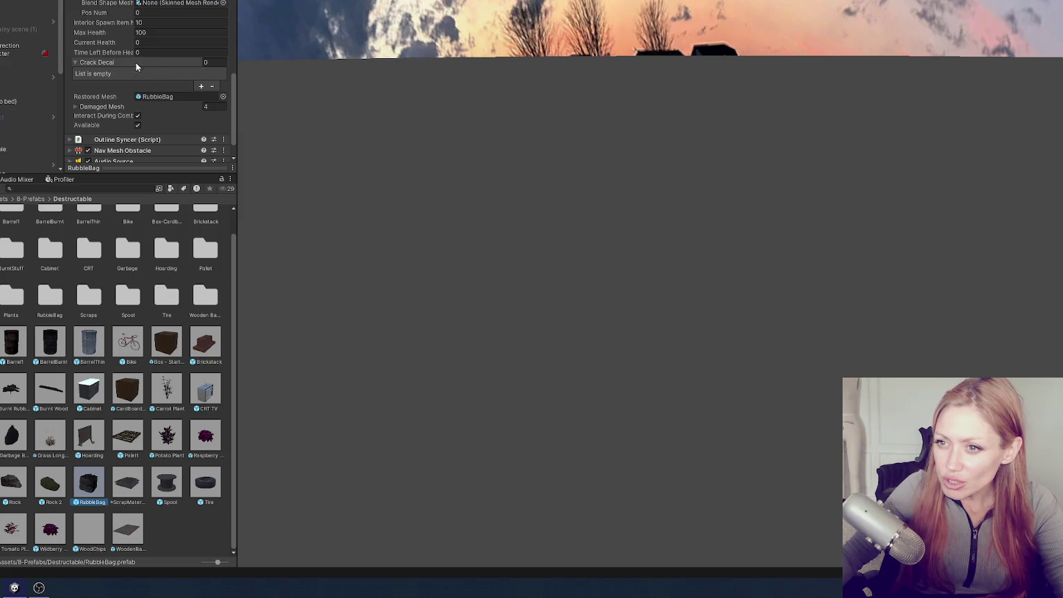
pyautogui.scroll(3, 133, 62)
pyautogui.click(200, 30)
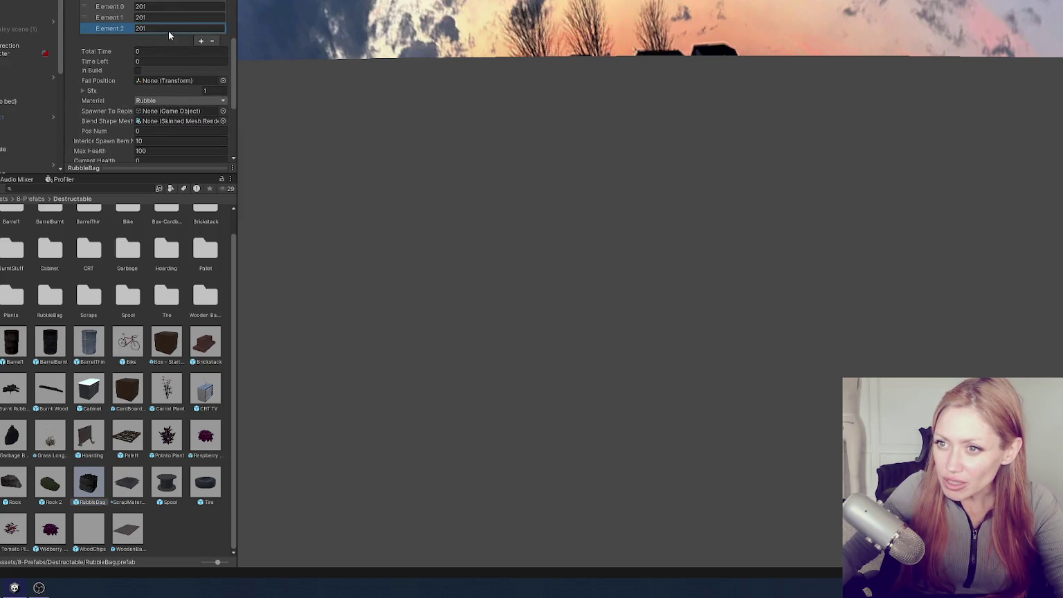
pyautogui.click(212, 41)
pyautogui.click(201, 30)
pyautogui.click(202, 40)
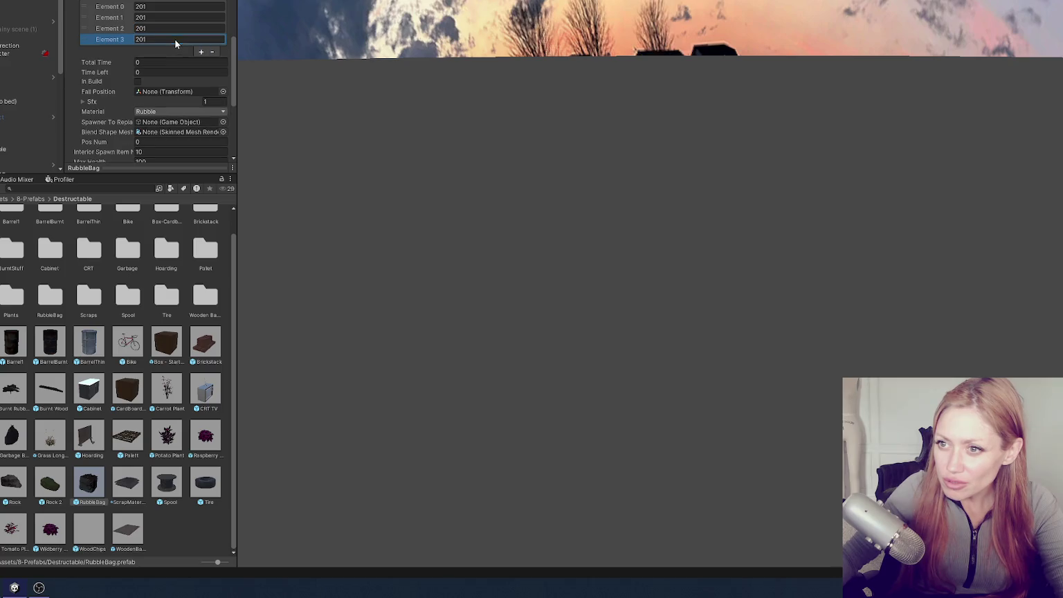
pyautogui.click(174, 39)
pyautogui.write('177')
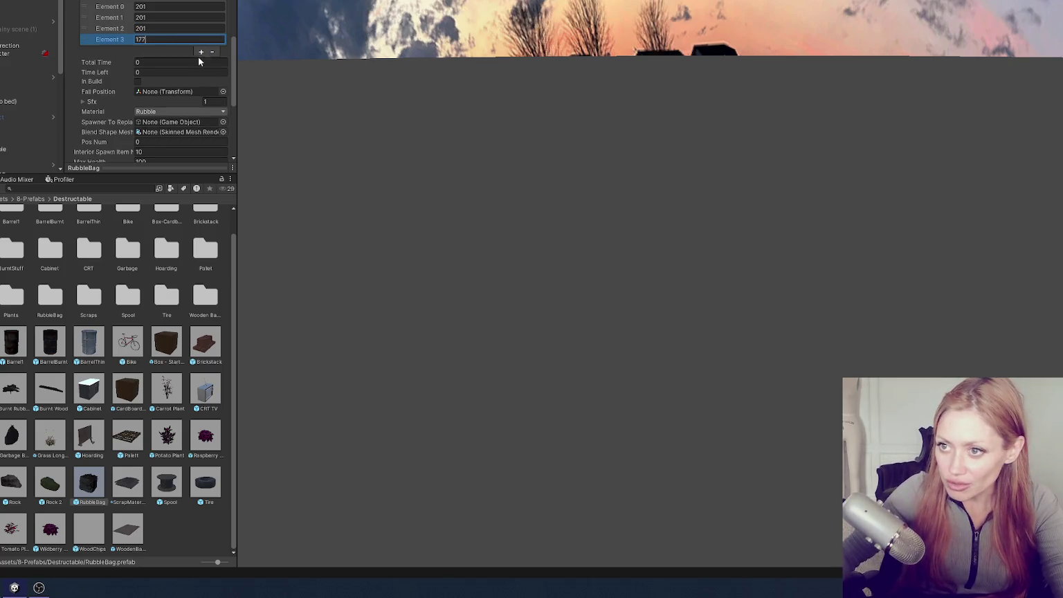
pyautogui.click(202, 52)
pyautogui.click(148, 51)
pyautogui.write('150')
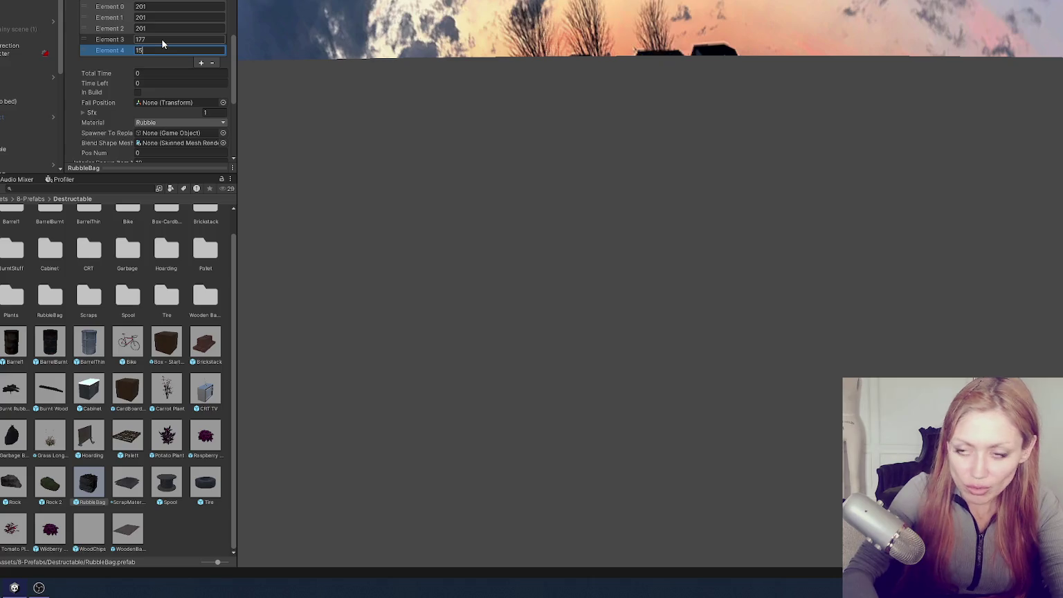
pyautogui.click(201, 63)
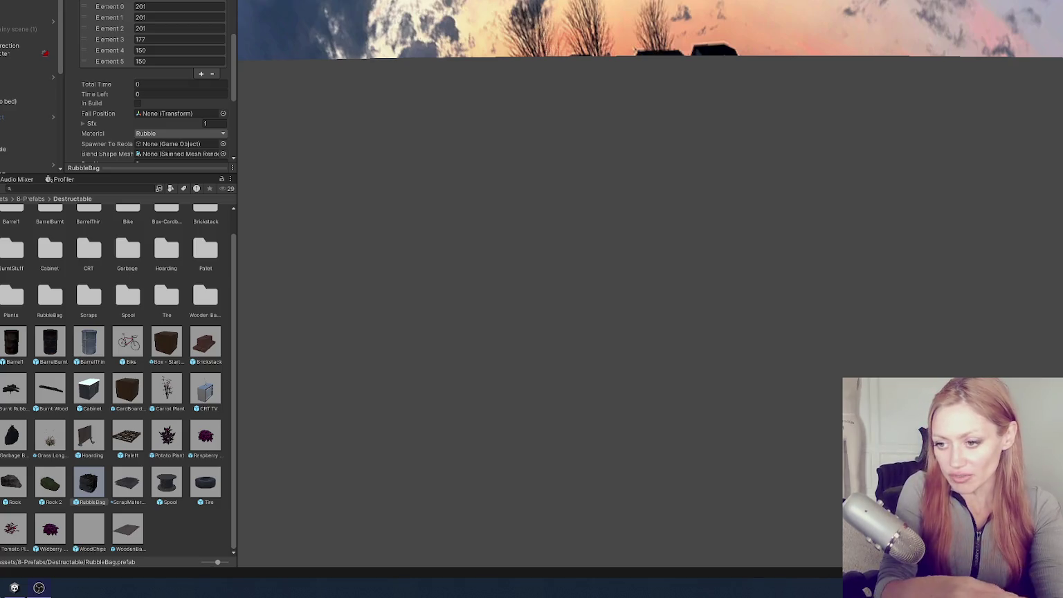
# Duplicate the Box - Starting Objects prefab and rename the copy 'Box - Level 2'
pyautogui.click(169, 340)
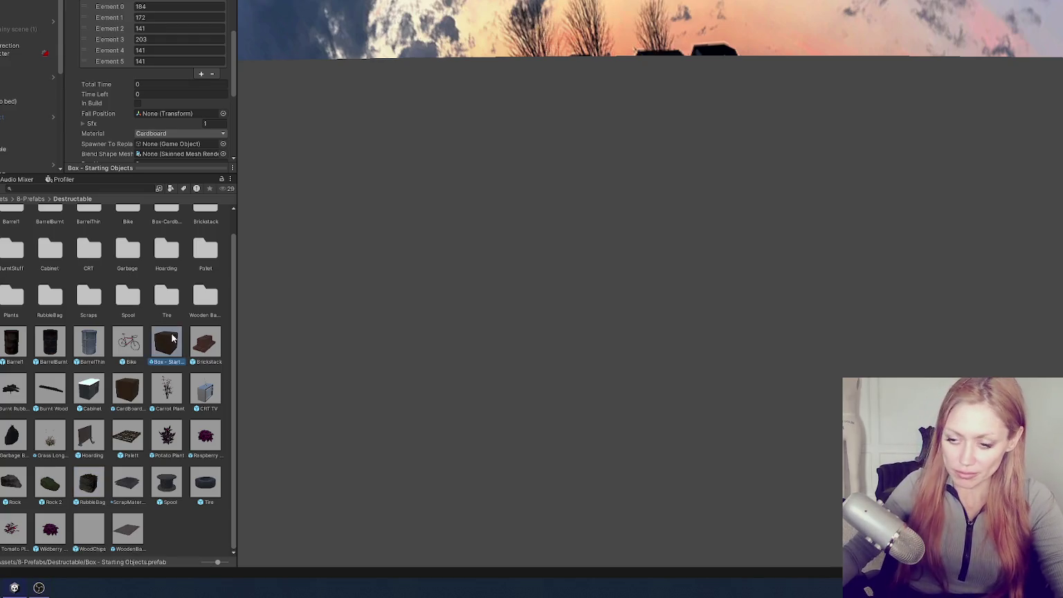
pyautogui.hotkey('ctrl', 'd')
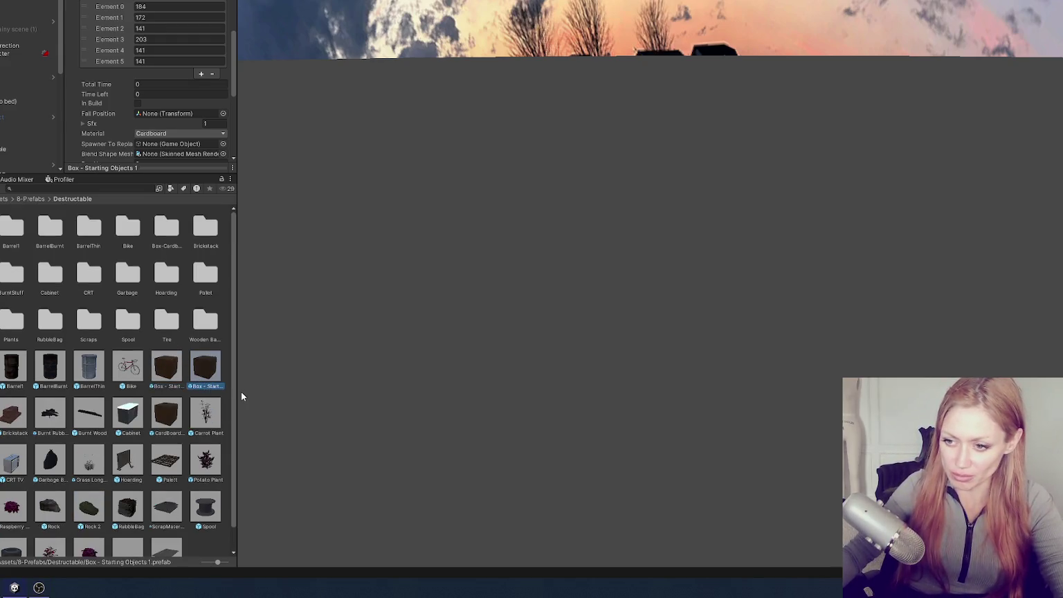
pyautogui.press('F2')
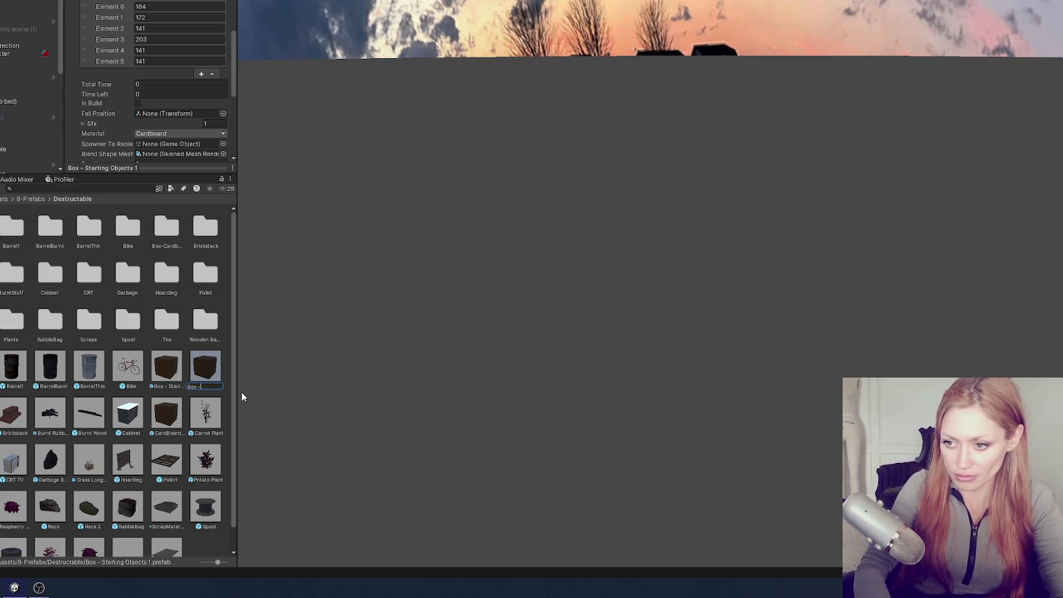
pyautogui.write('Box - Level 2')
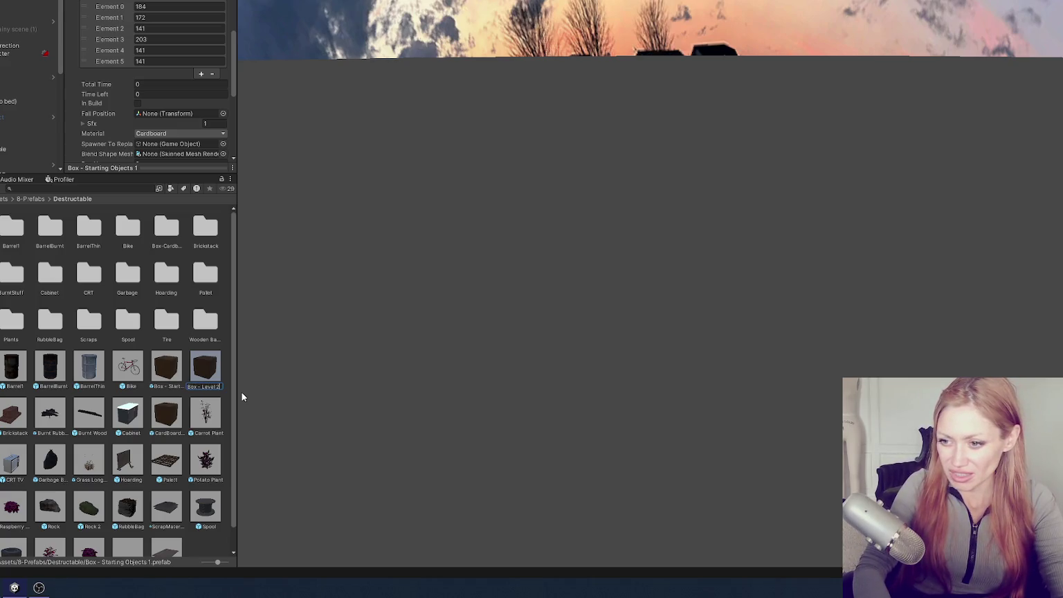
pyautogui.press('Return')
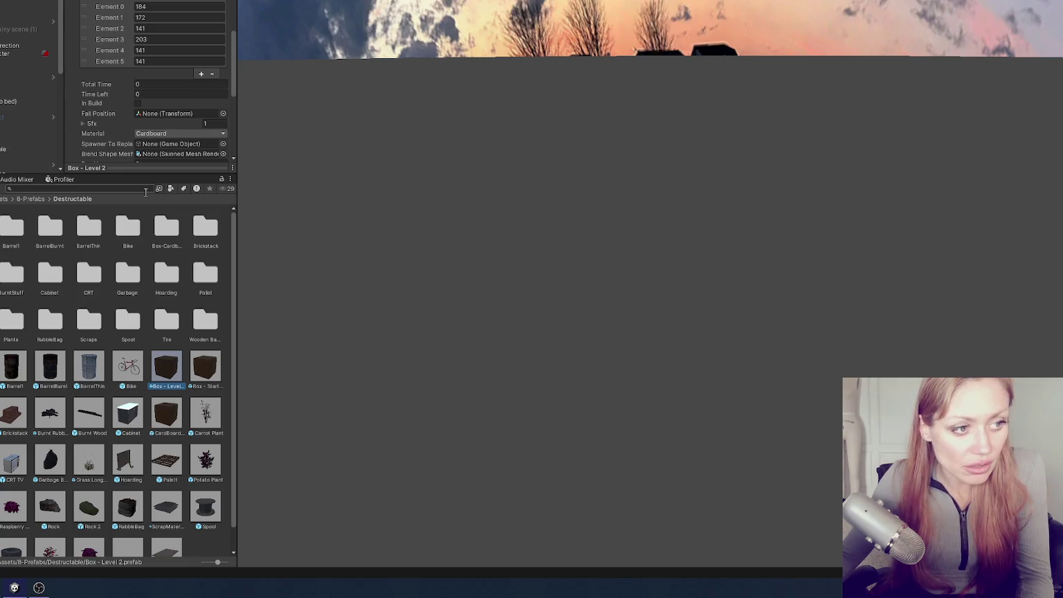
# Search the assets for 'cloth' and 'spring' to read their item numbers, 72 and 147
pyautogui.click(145, 189)
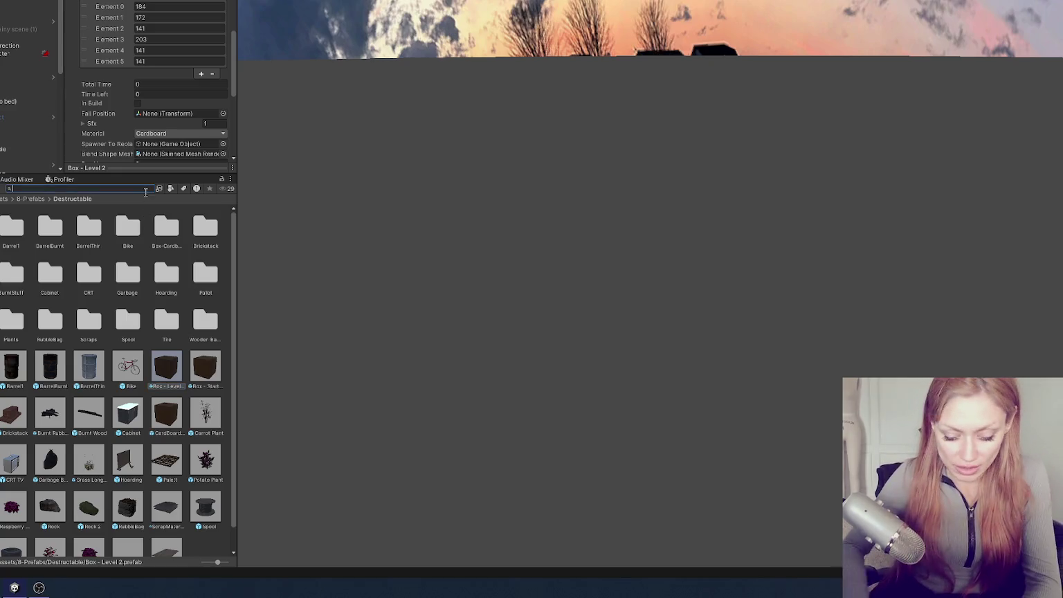
pyautogui.write('cloth')
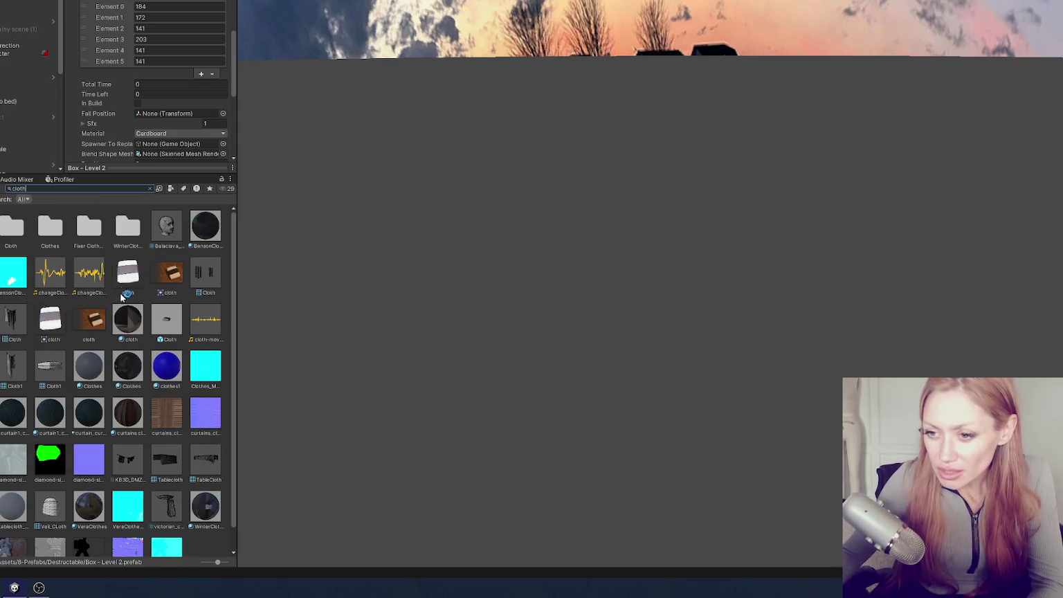
pyautogui.click(55, 319)
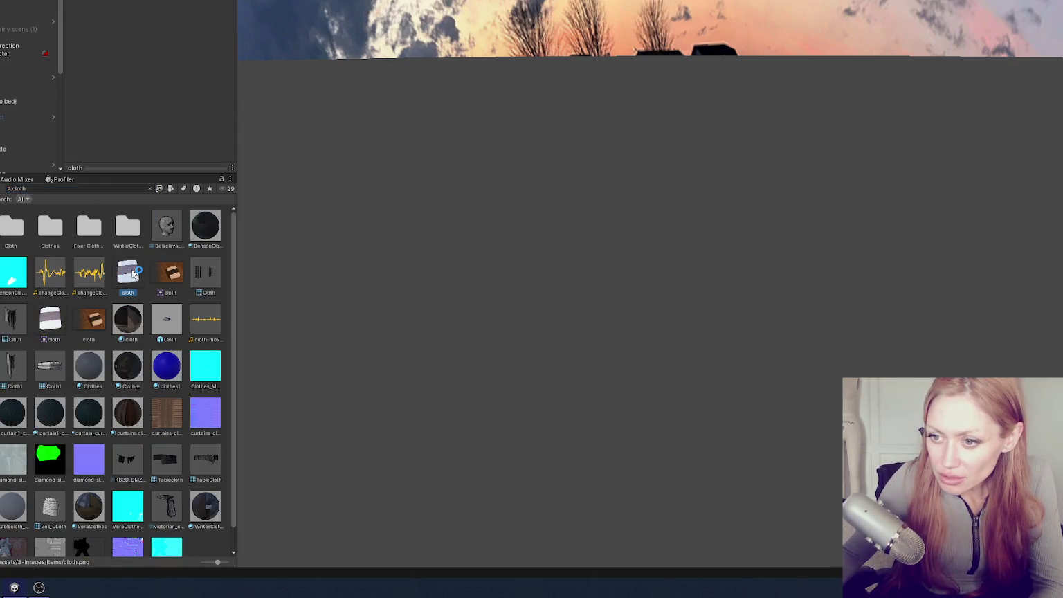
pyautogui.click(156, 318)
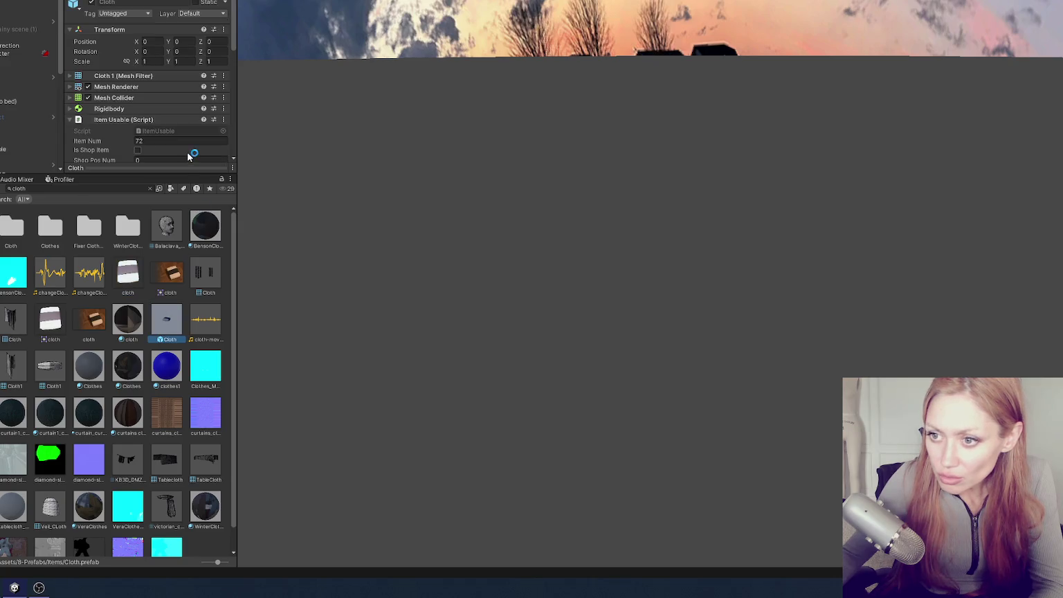
pyautogui.click(133, 190)
pyautogui.write('spring')
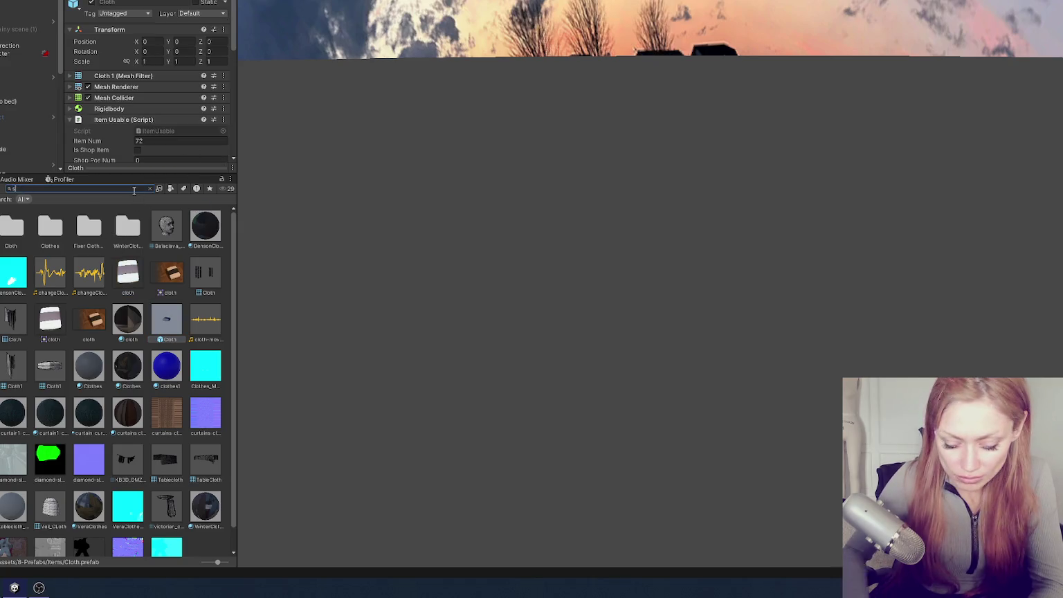
pyautogui.click(125, 225)
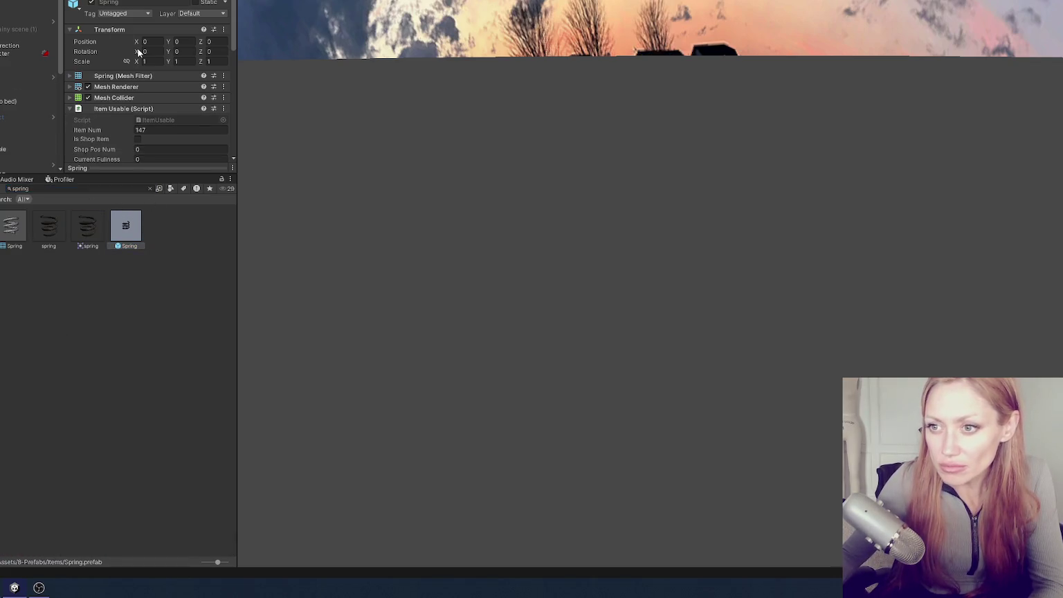
# Search the assets for 'box le' and select the Box - Level 2 prefab
pyautogui.click(62, 179)
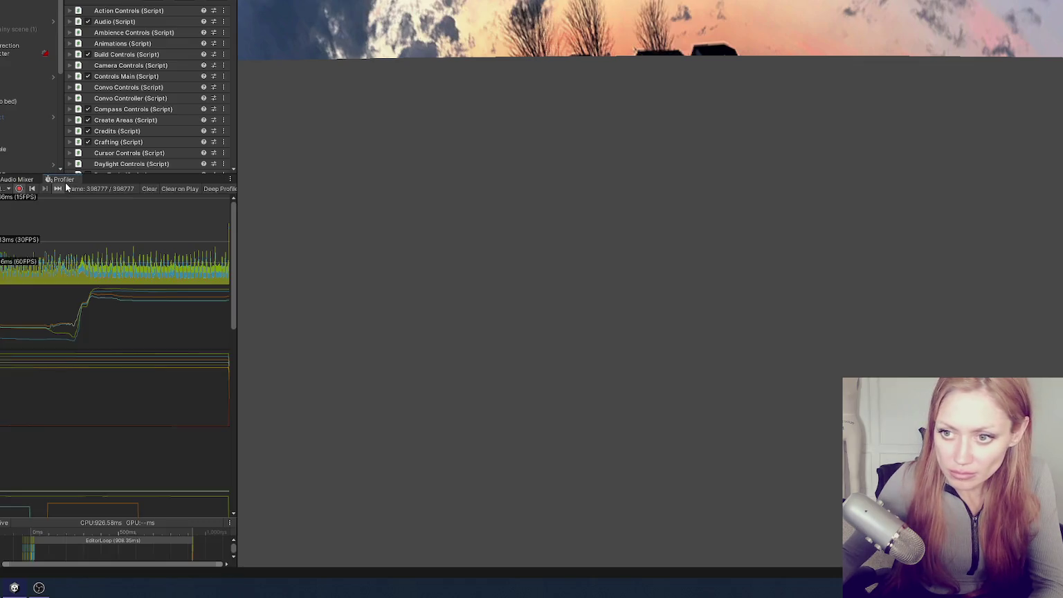
pyautogui.hotkey('ctrl', '5')
pyautogui.press('BackSpace')
pyautogui.press('BackSpace')
pyautogui.press('BackSpace')
pyautogui.write('box le')
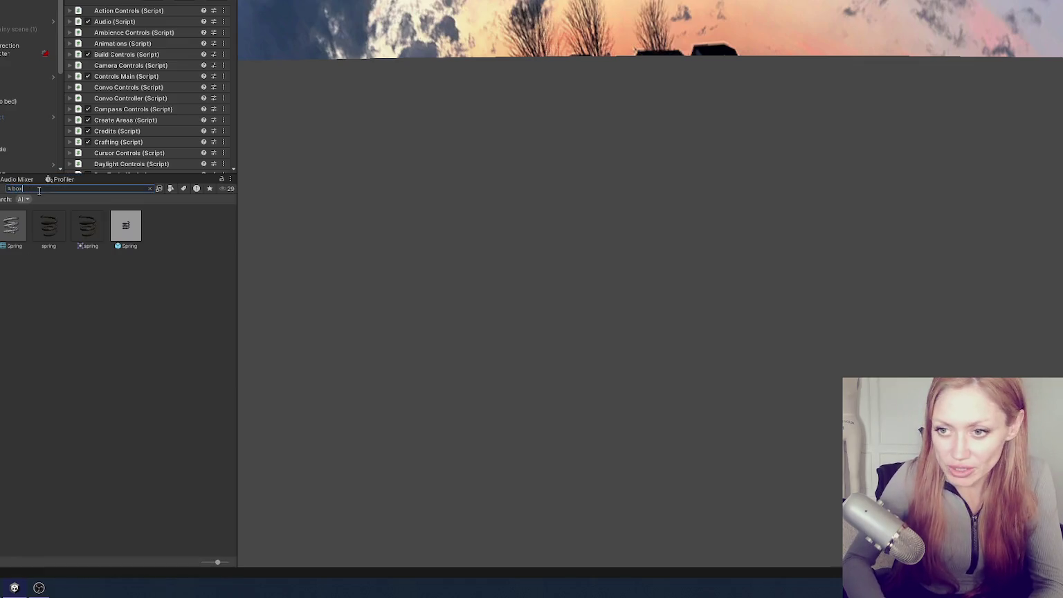
pyautogui.click(51, 226)
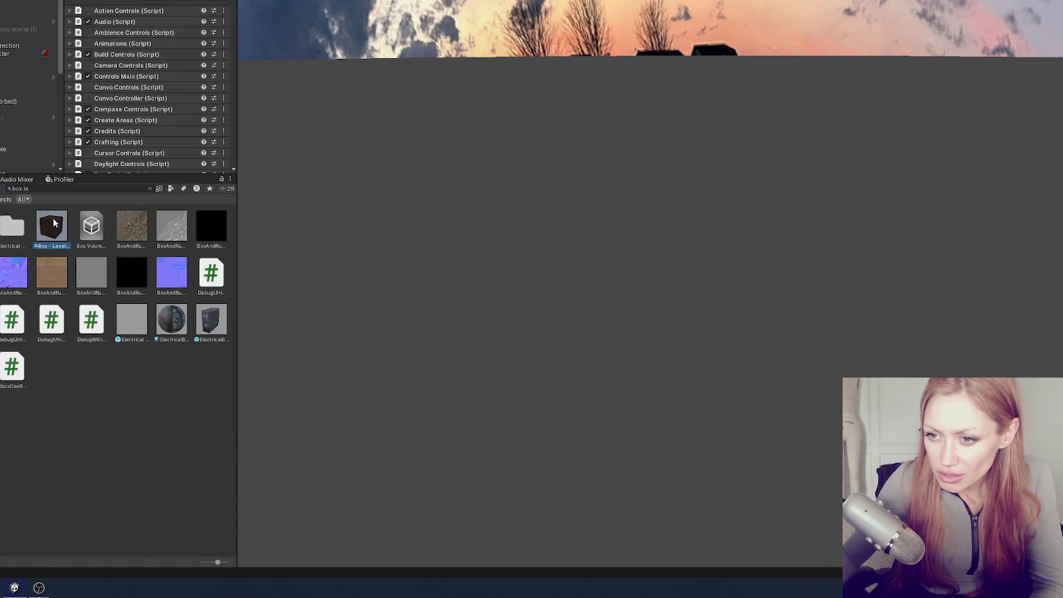
# Enter 72 and 147 values into Box - Level 2's Turn Into entries
pyautogui.scroll(-5, 183, 102)
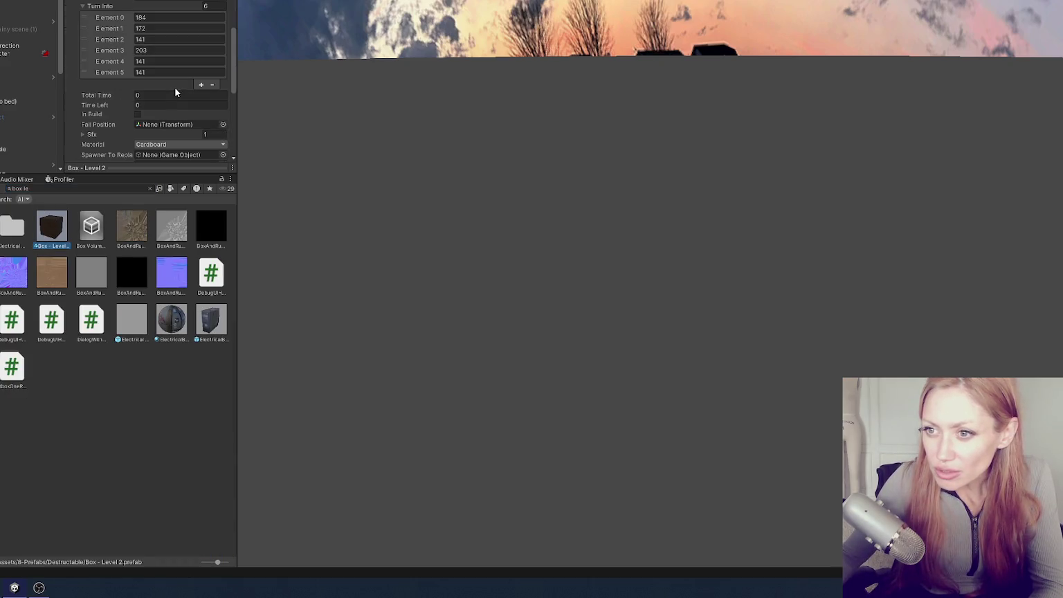
pyautogui.click(166, 21)
pyautogui.write('72')
pyautogui.press('Tab')
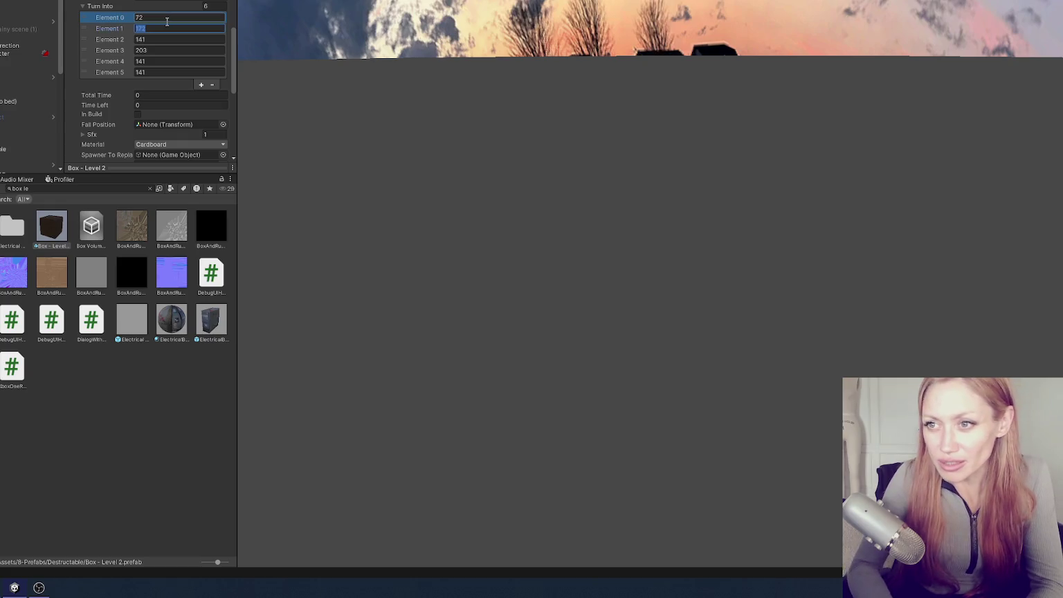
pyautogui.write('147')
pyautogui.click(167, 22)
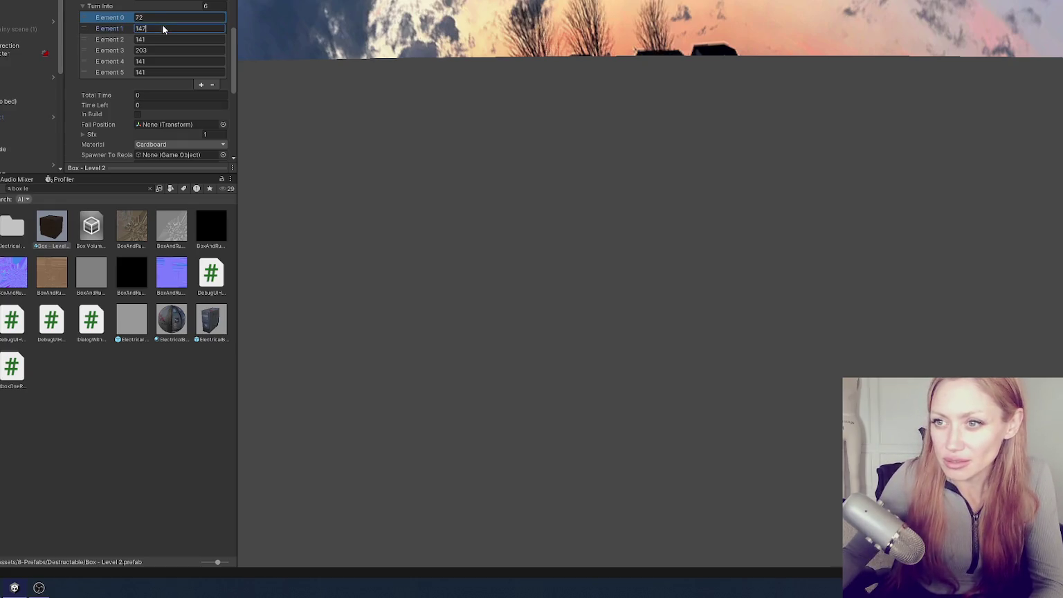
pyautogui.press('Tab')
pyautogui.press('Tab')
pyautogui.press('Tab')
pyautogui.write('147')
# Remove the leftover 141 Turn Into entries and add one more set to 72
pyautogui.click(158, 40)
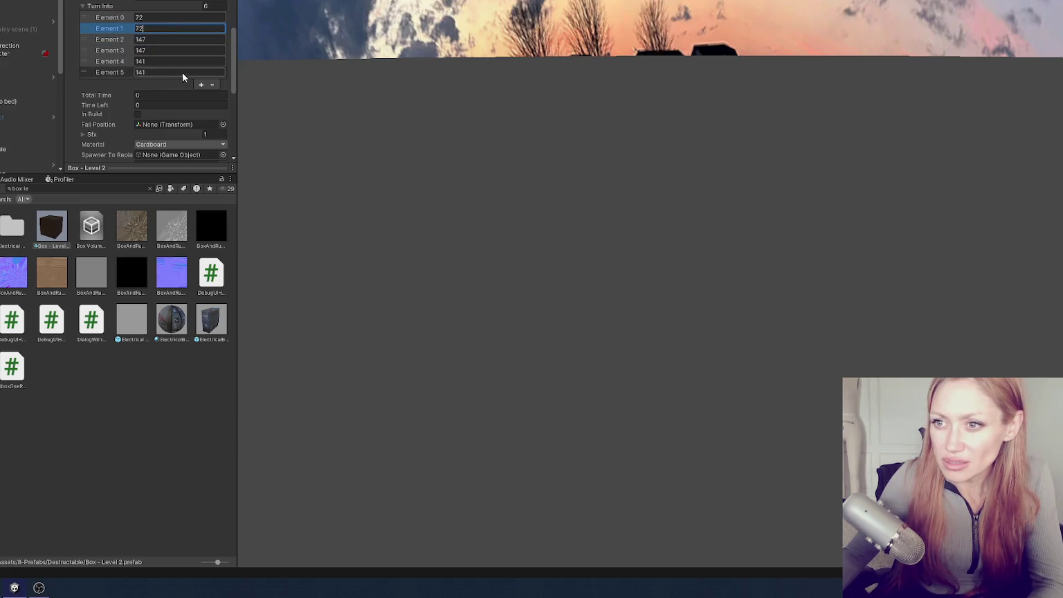
pyautogui.click(212, 73)
pyautogui.click(203, 61)
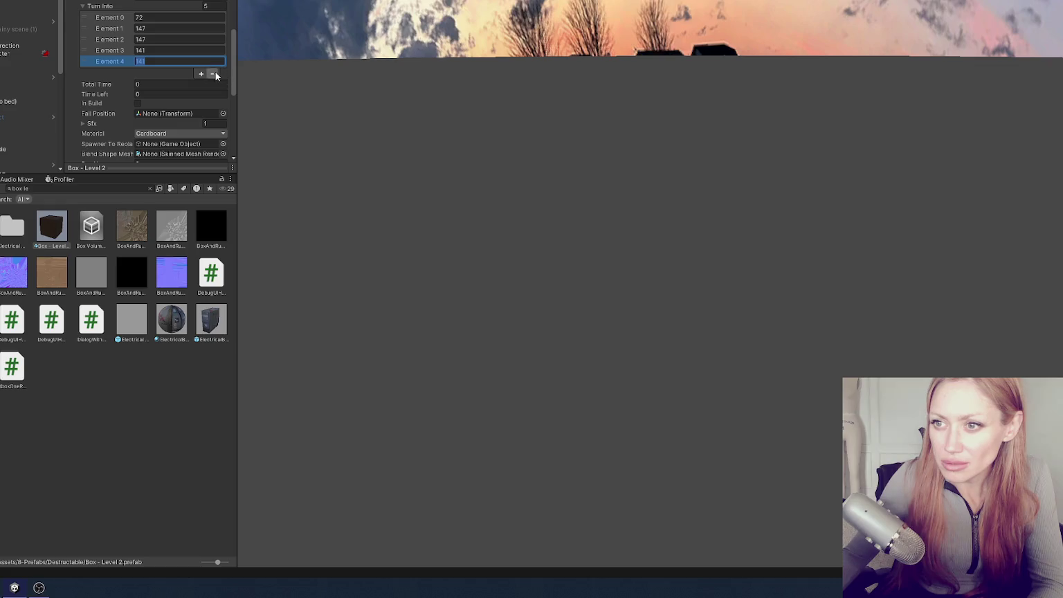
pyautogui.click(212, 73)
pyautogui.click(213, 64)
pyautogui.click(201, 52)
pyautogui.doubleClick(178, 29)
pyautogui.write('72')
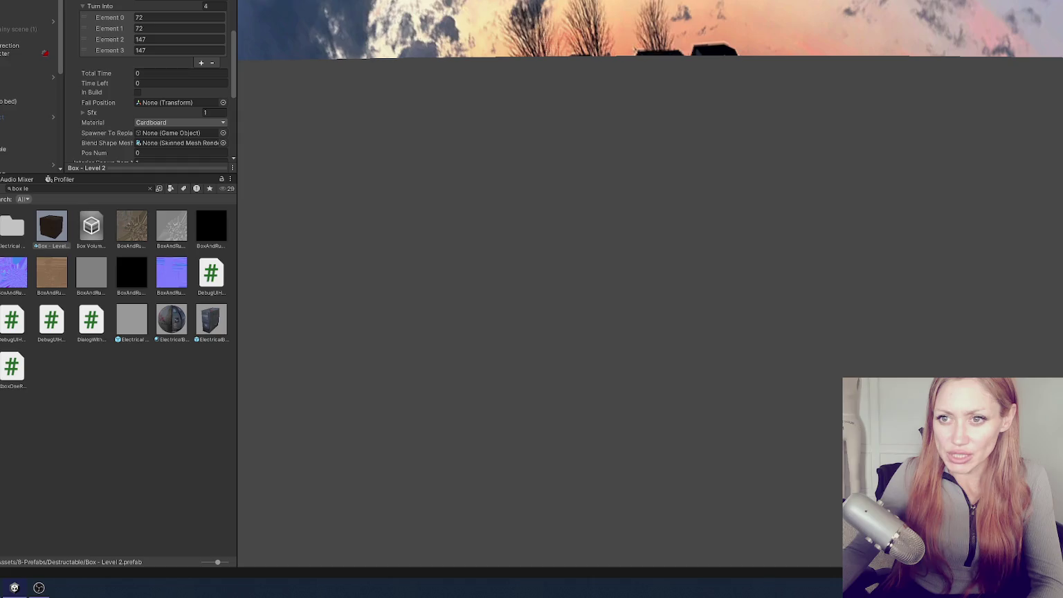
# Set Box - Level 2's Effort Item Num to 13
pyautogui.scroll(10, 143, 43)
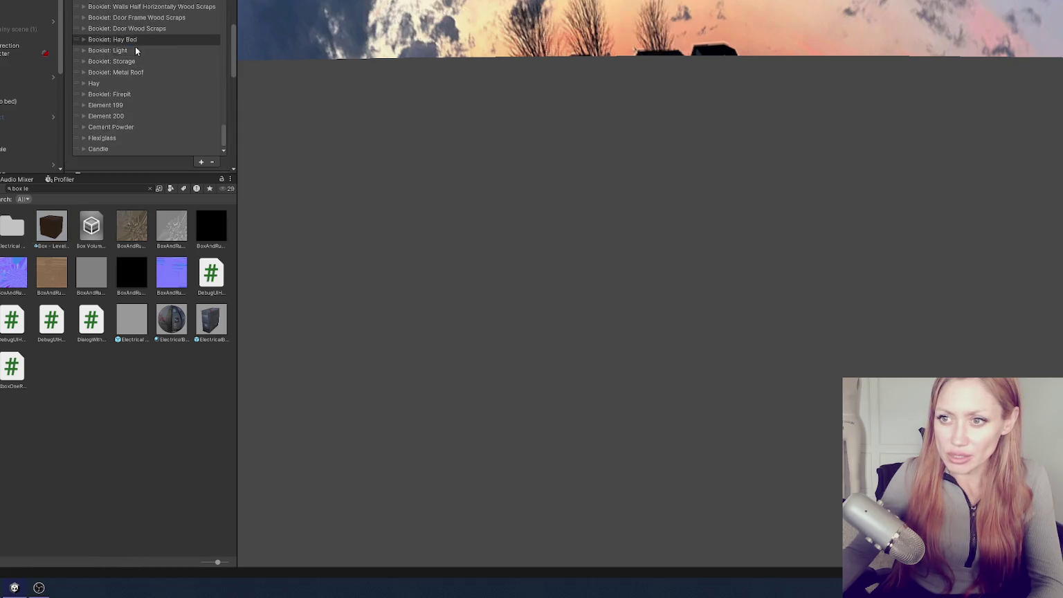
pyautogui.scroll(10, 135, 7)
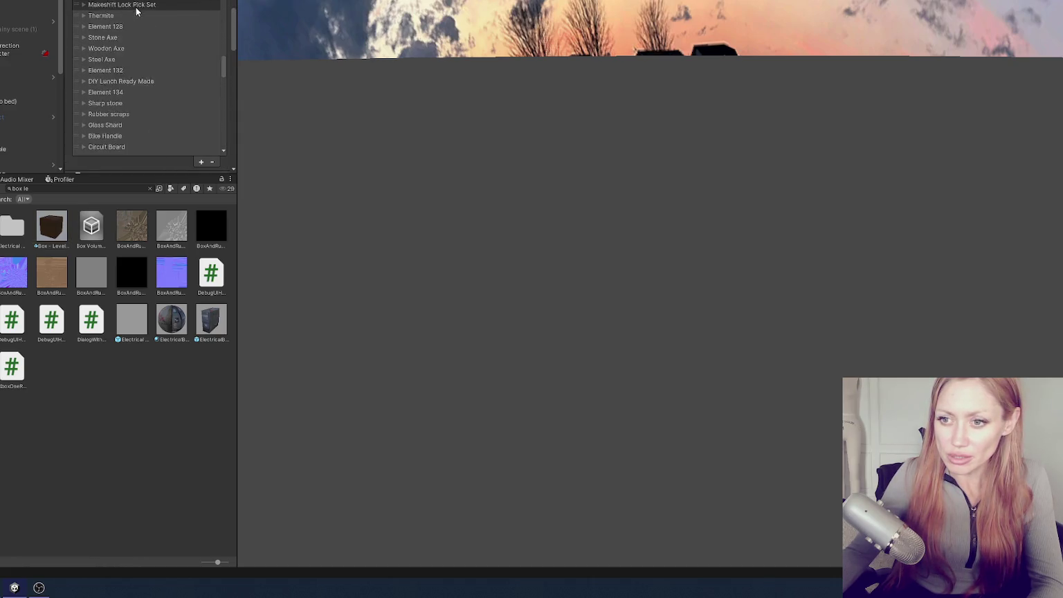
pyautogui.click(52, 227)
pyautogui.scroll(10, 170, 50)
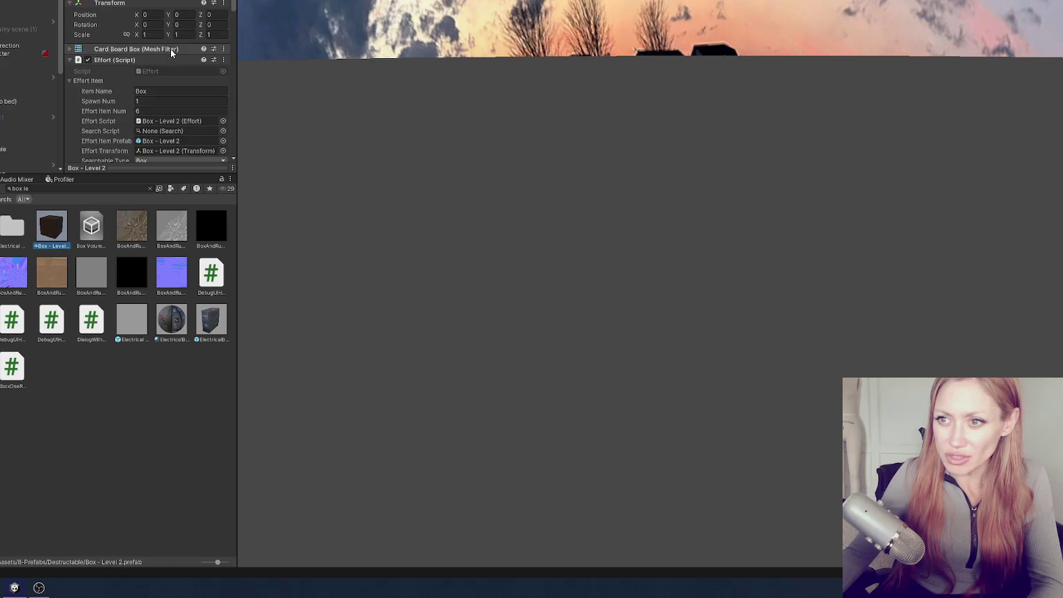
pyautogui.click(168, 115)
pyautogui.write('13')
pyautogui.press('Return')
pyautogui.click(21, 68)
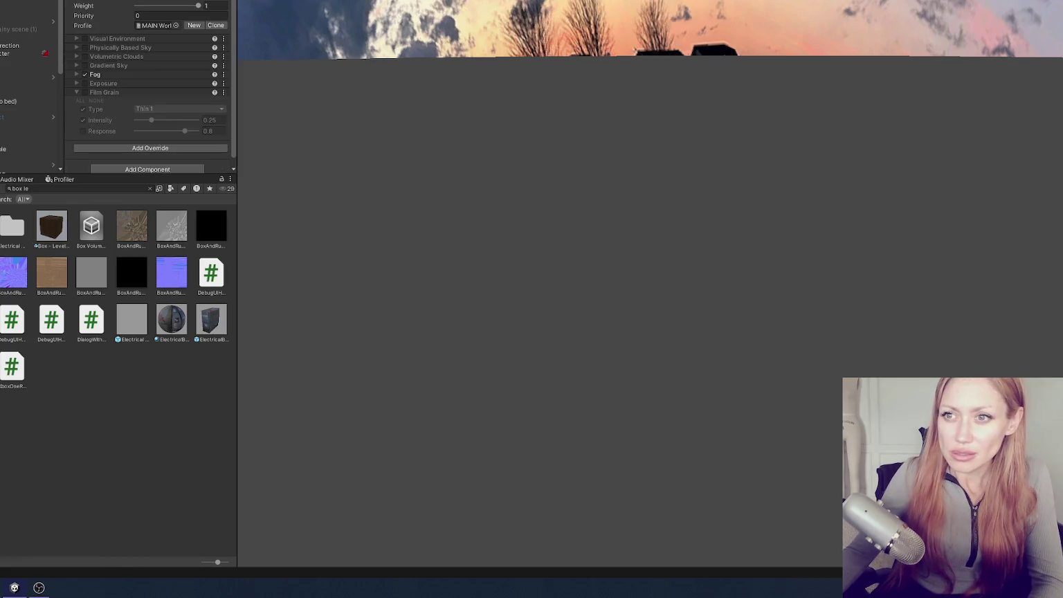
# Add Box - Level 2 as Element 13 of Possible Effort Items, then open the Wasteland scene
pyautogui.scroll(5, 156, 23)
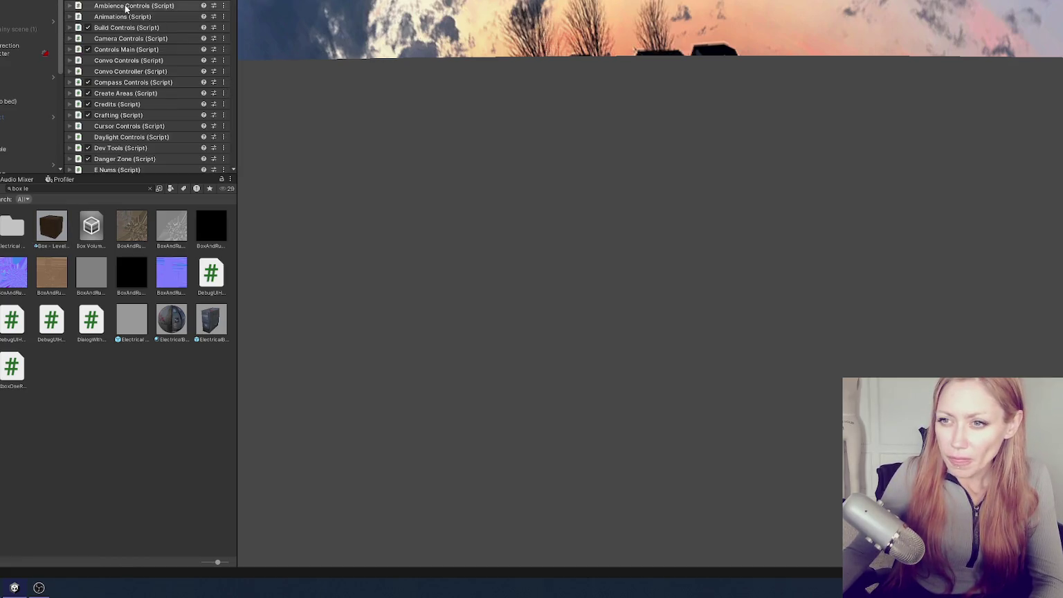
pyautogui.scroll(-5, 131, 28)
pyautogui.click(119, 54)
pyautogui.scroll(-3, 118, 55)
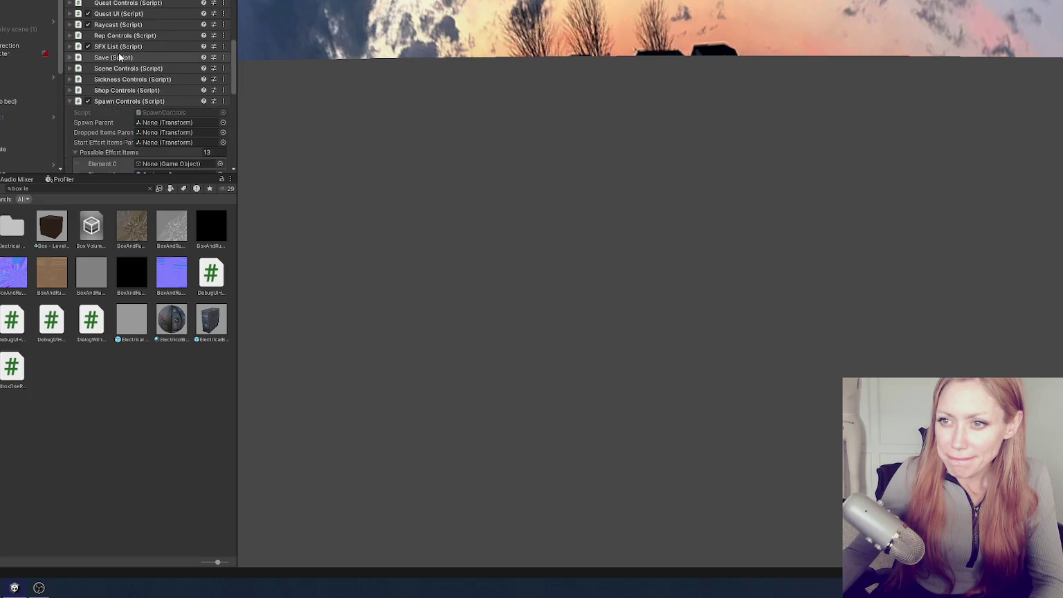
pyautogui.scroll(-3, 118, 98)
pyautogui.click(202, 146)
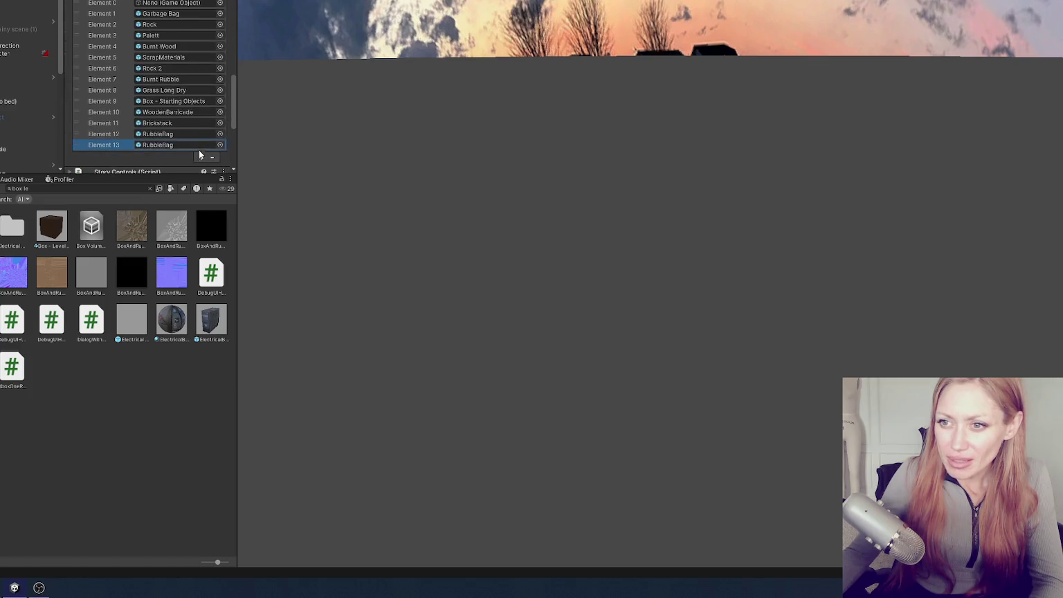
pyautogui.moveTo(68, 234)
pyautogui.mouseDown()
pyautogui.moveTo(178, 145)
pyautogui.moveTo(179, 125)
pyautogui.moveTo(175, 148)
pyautogui.mouseUp()
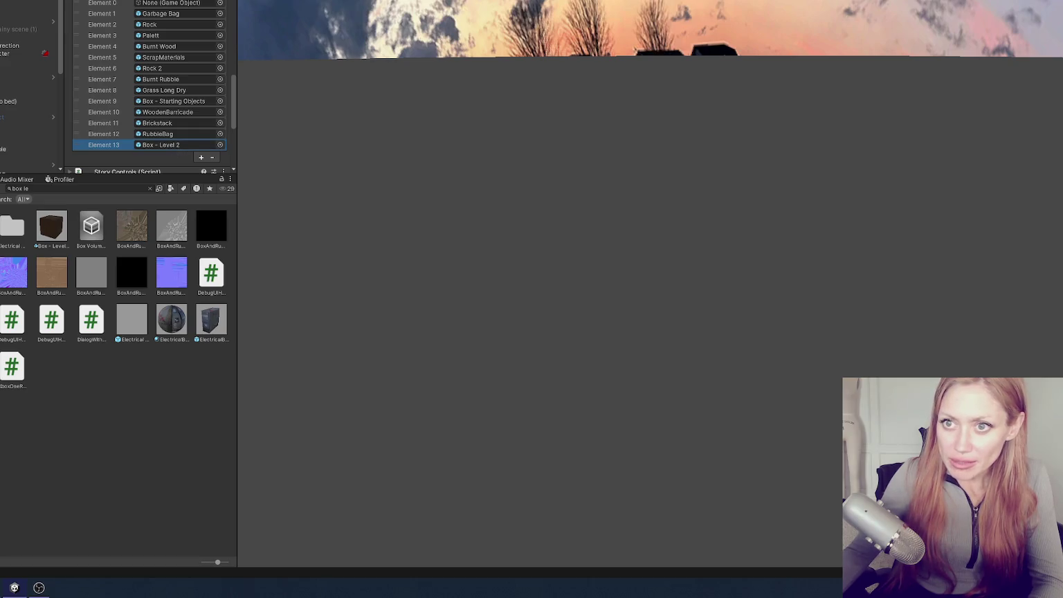
pyautogui.click(149, 189)
pyautogui.doubleClick(131, 320)
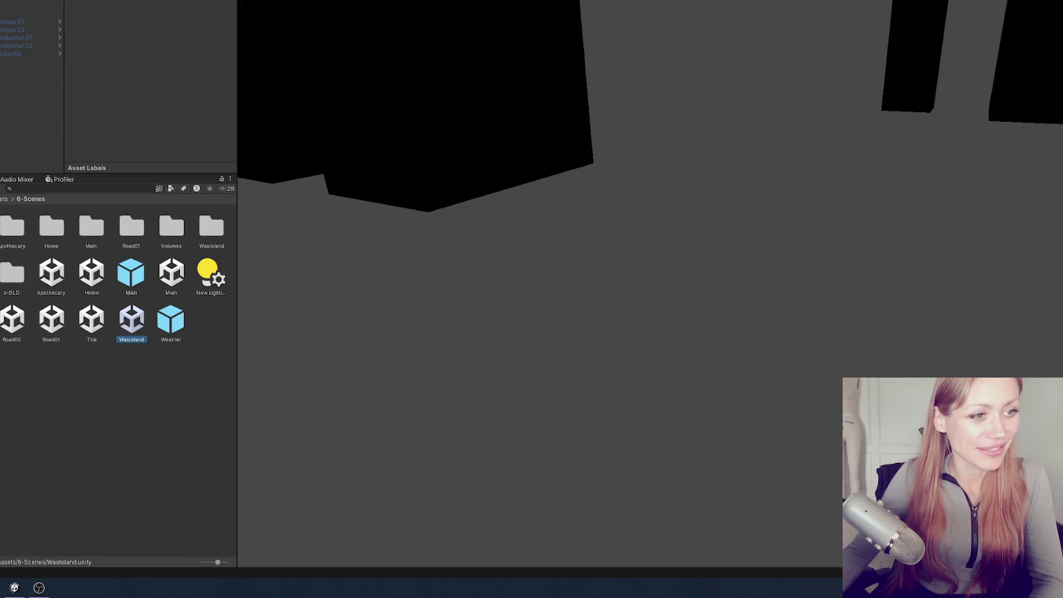
# Widen the Project panel to show more 6-Scenes columns and orbit around the Wasteland ground
pyautogui.moveTo(238, 254)
pyautogui.mouseDown()
pyautogui.moveTo(314, 256)
pyautogui.moveTo(242, 257)
pyautogui.mouseUp()
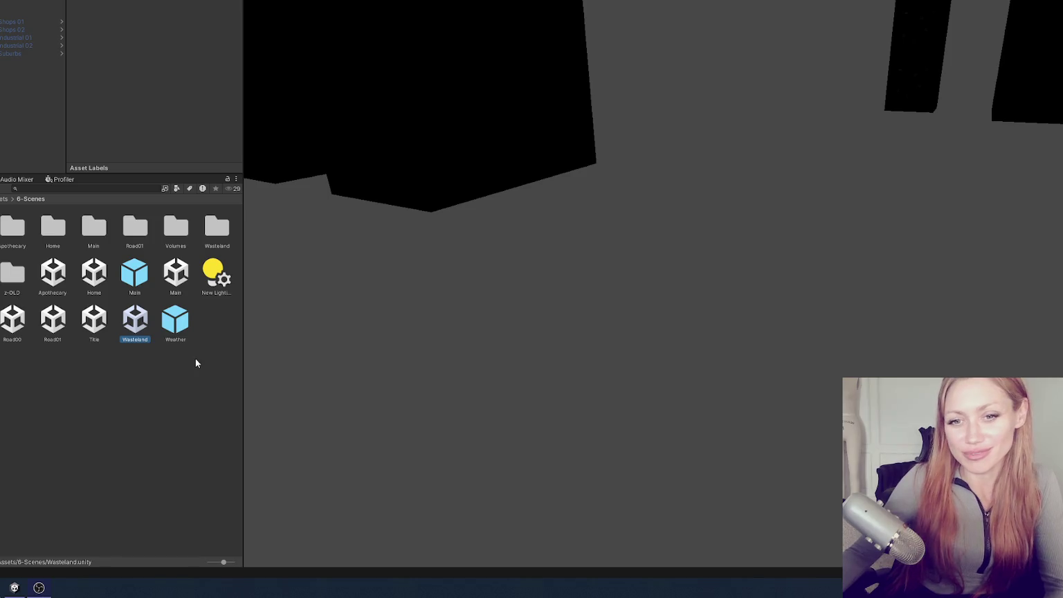
pyautogui.moveTo(243, 289)
pyautogui.mouseDown()
pyautogui.moveTo(338, 289)
pyautogui.moveTo(305, 299)
pyautogui.mouseUp()
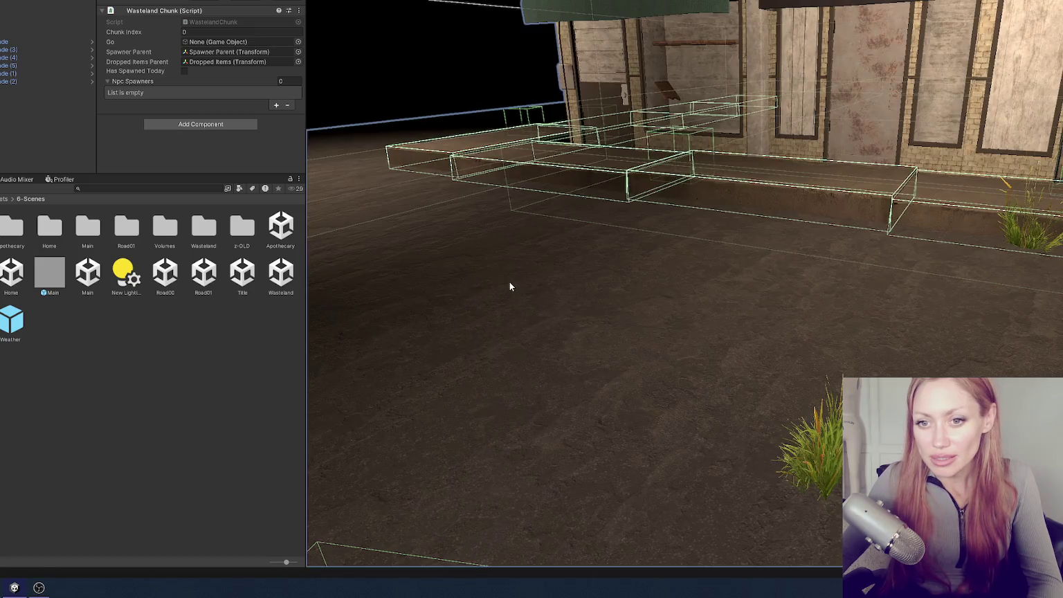
pyautogui.moveTo(509, 286)
pyautogui.mouseDown()
pyautogui.moveTo(646, 227)
pyautogui.moveTo(401, 243)
pyautogui.moveTo(647, 283)
pyautogui.moveTo(886, 268)
pyautogui.moveTo(697, 244)
pyautogui.moveTo(821, 238)
pyautogui.mouseUp()
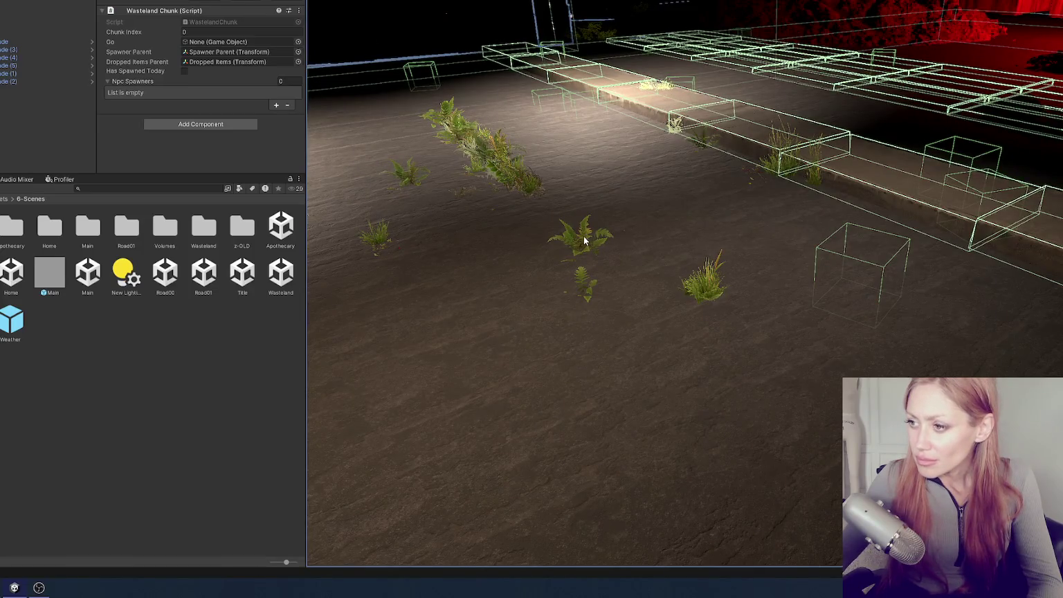
# Frame the street from above and select spawn cubes in the Hierarchy
pyautogui.click(585, 240)
pyautogui.press('f')
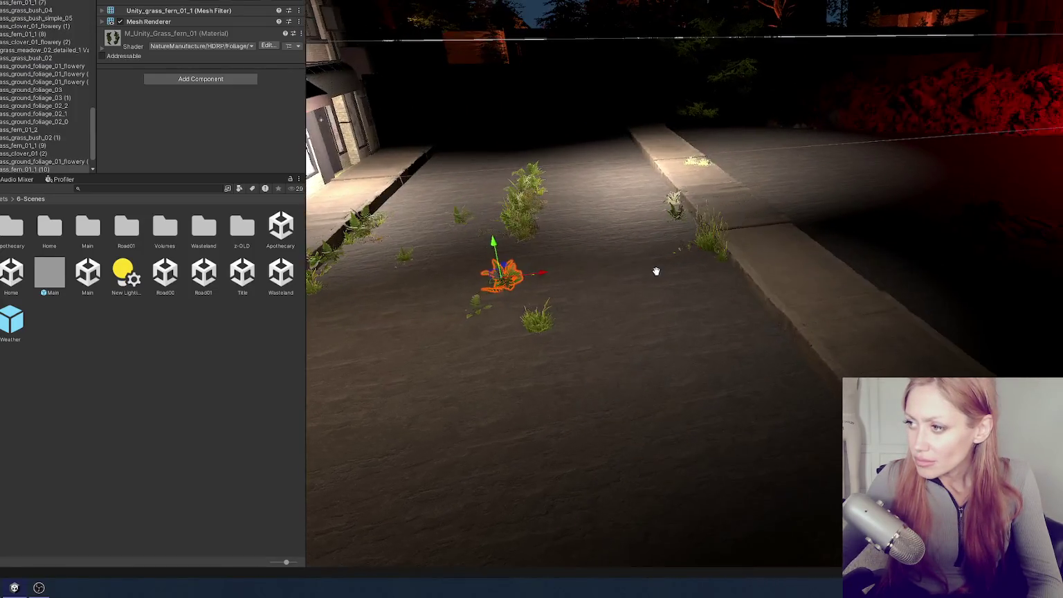
pyautogui.moveTo(657, 270)
pyautogui.mouseDown()
pyautogui.moveTo(482, 293)
pyautogui.moveTo(499, 337)
pyautogui.mouseUp()
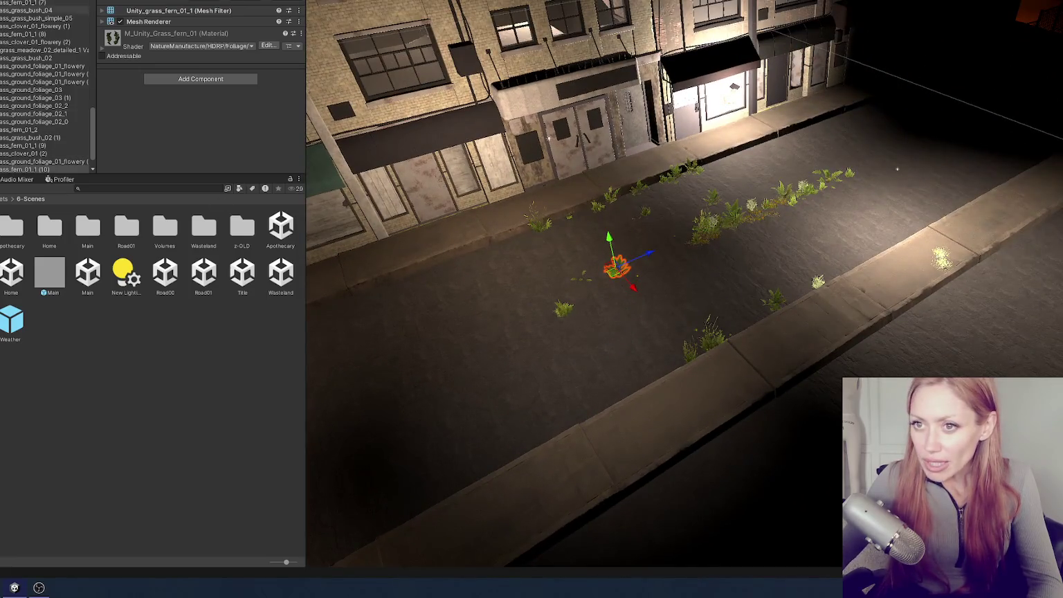
pyautogui.scroll(15, 52, 48)
pyautogui.click(28, 43)
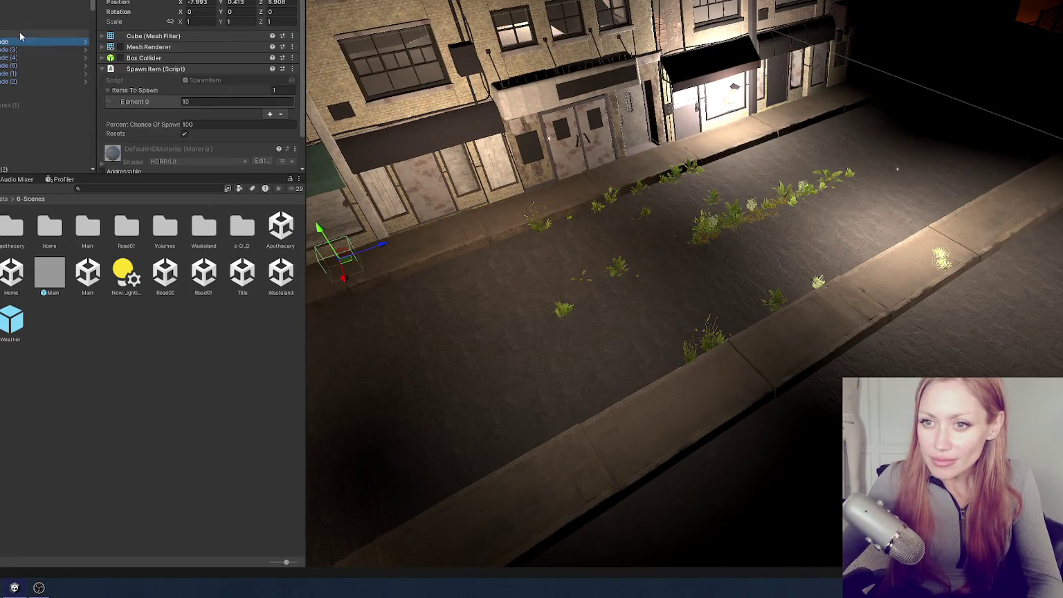
pyautogui.click(27, 89)
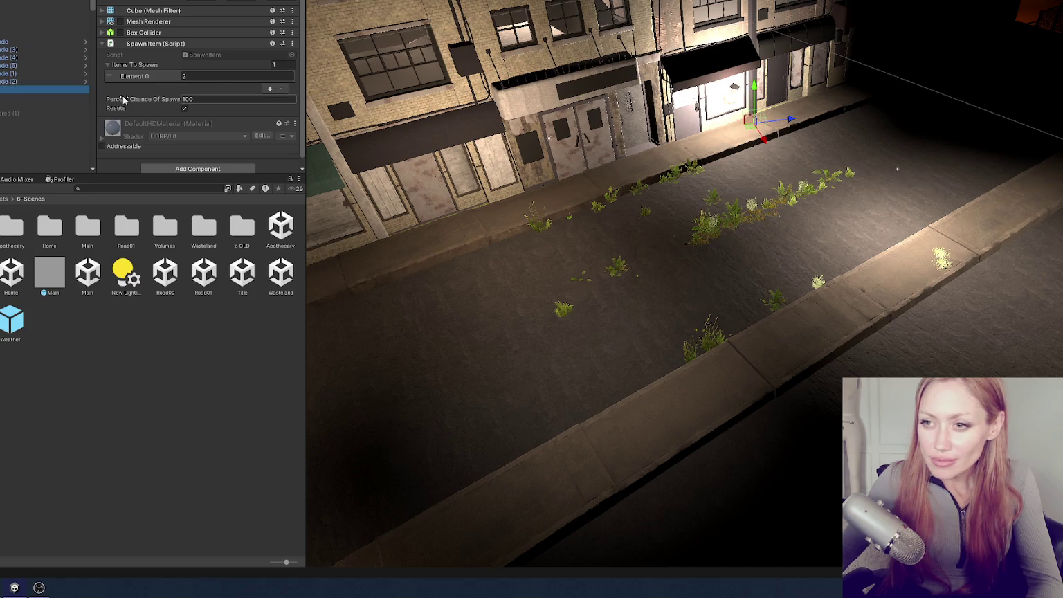
# Set the spawners' Items To Spawn Element 0 to 12 and 13, then check the remaining spawners
pyautogui.click(207, 76)
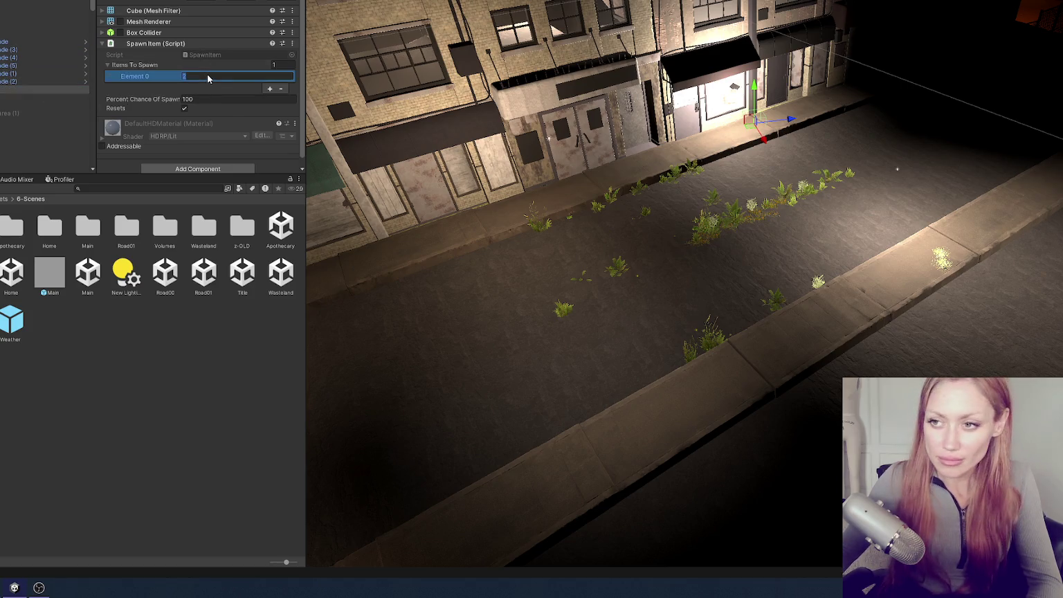
pyautogui.write('11')
pyautogui.click(63, 98)
pyautogui.click(201, 75)
pyautogui.write('12')
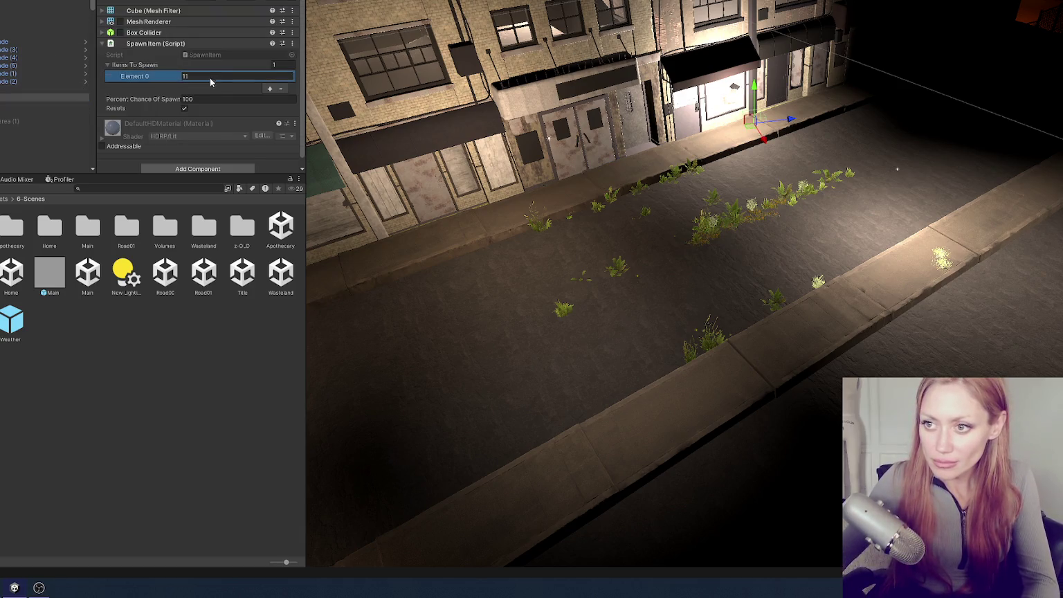
pyautogui.click(43, 101)
pyautogui.click(194, 77)
pyautogui.write('13')
pyautogui.click(49, 107)
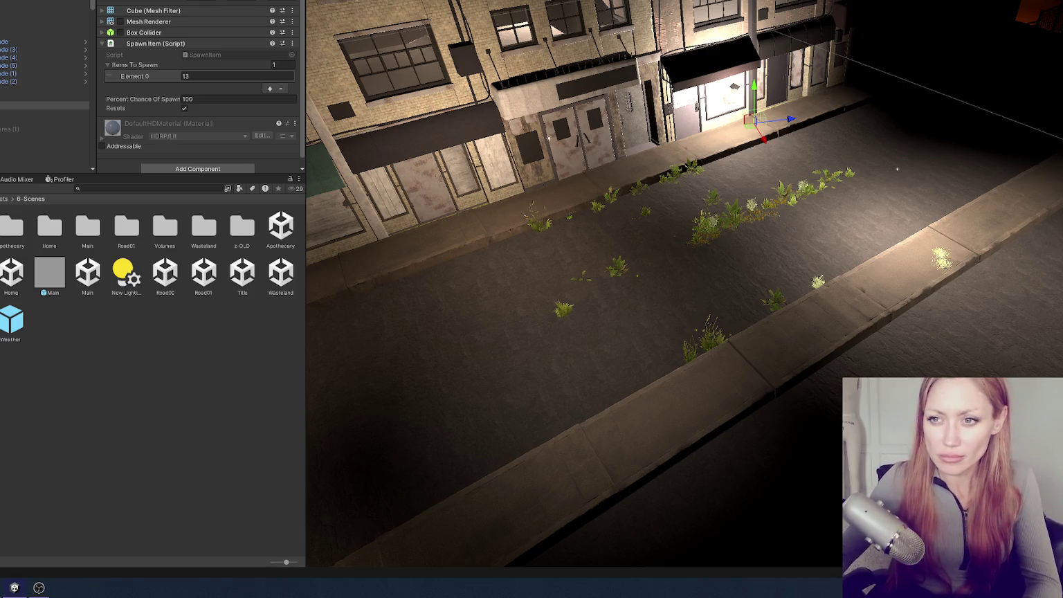
pyautogui.click(68, 97)
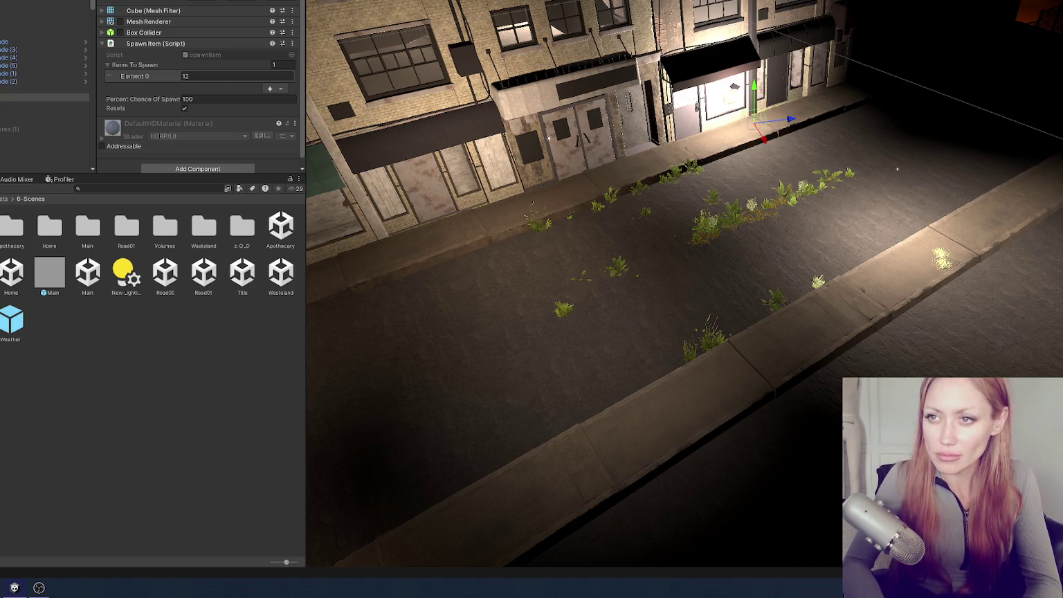
pyautogui.click(42, 90)
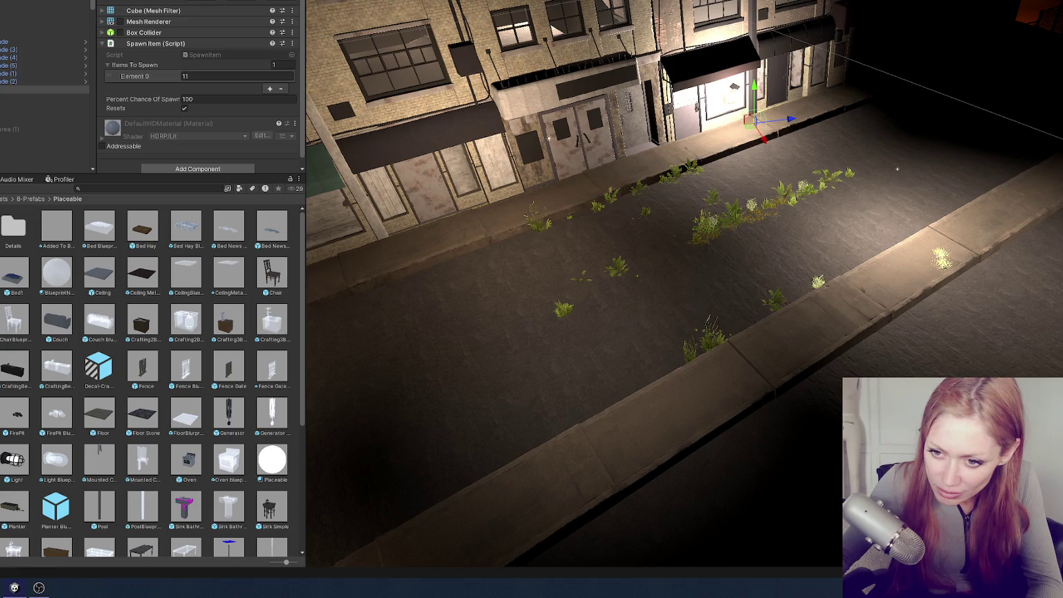
# Add the RubbleBag, Brickstack and Box - Start prefabs from 8-Prefabs/Destructable to the scene
pyautogui.moveTo(285, 418)
pyautogui.mouseDown()
pyautogui.moveTo(38, 104)
pyautogui.moveTo(26, 104)
pyautogui.mouseUp()
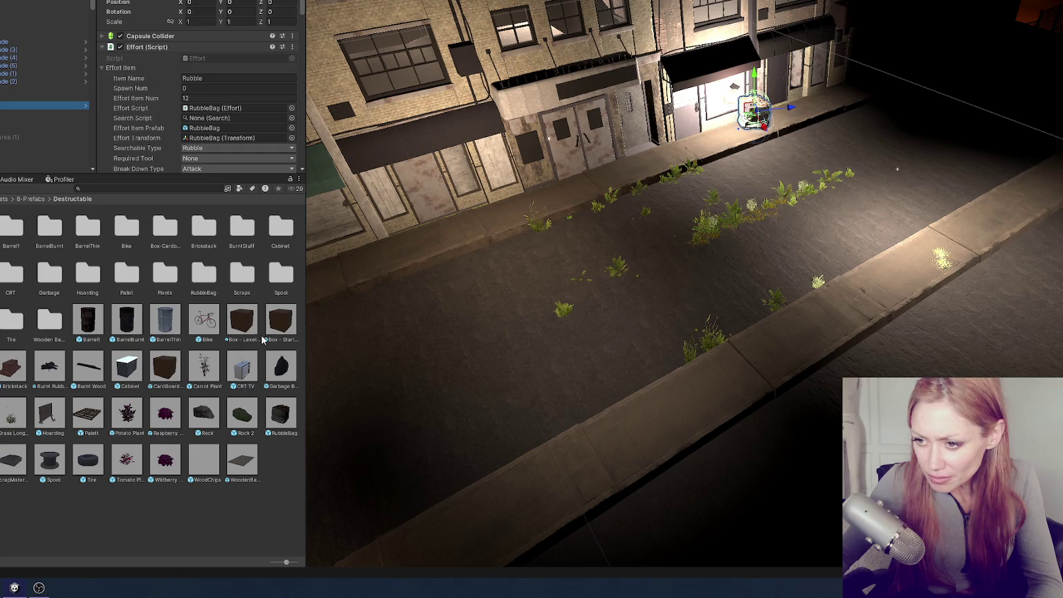
pyautogui.moveTo(13, 374); pyautogui.dragTo(27, 90)
pyautogui.moveTo(271, 322); pyautogui.dragTo(5, 95)
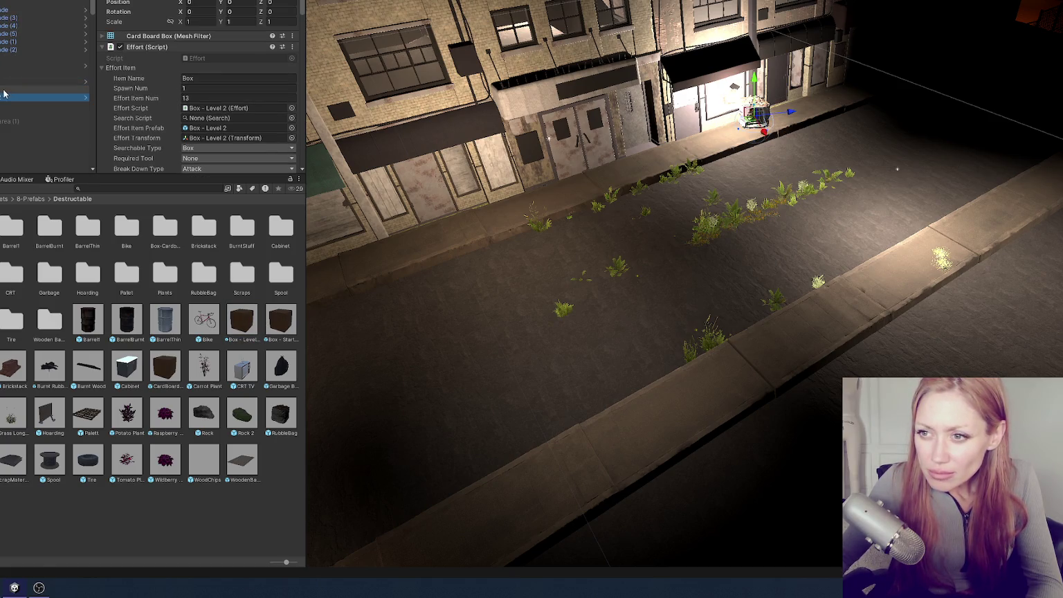
# Find the spawner set to item 11 and save it as a Rubble prefab in Spawners
pyautogui.click(4, 90)
pyautogui.click(4, 81)
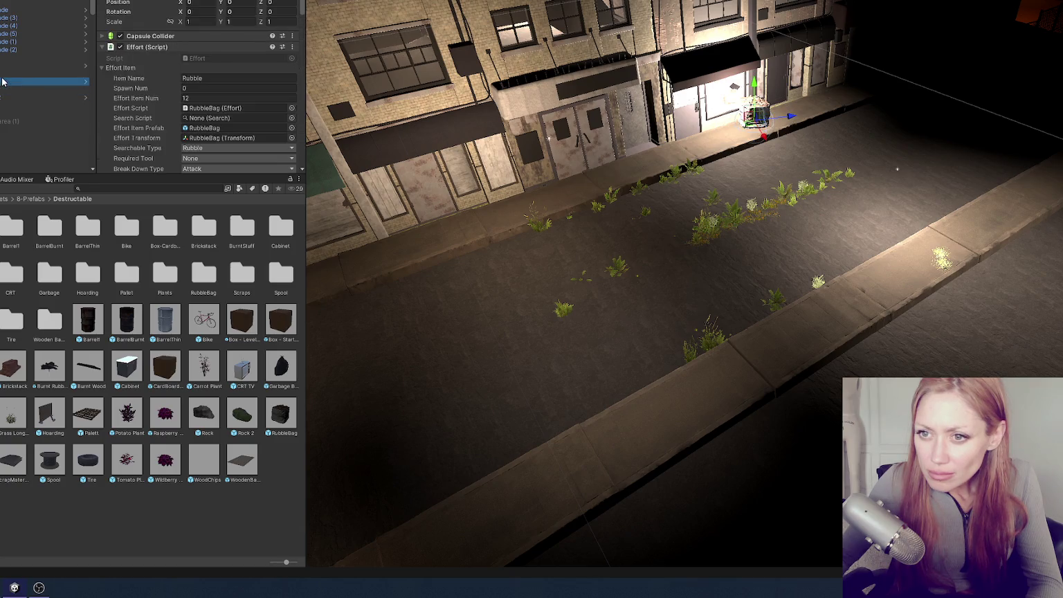
pyautogui.click(4, 73)
pyautogui.click(4, 66)
pyautogui.click(4, 59)
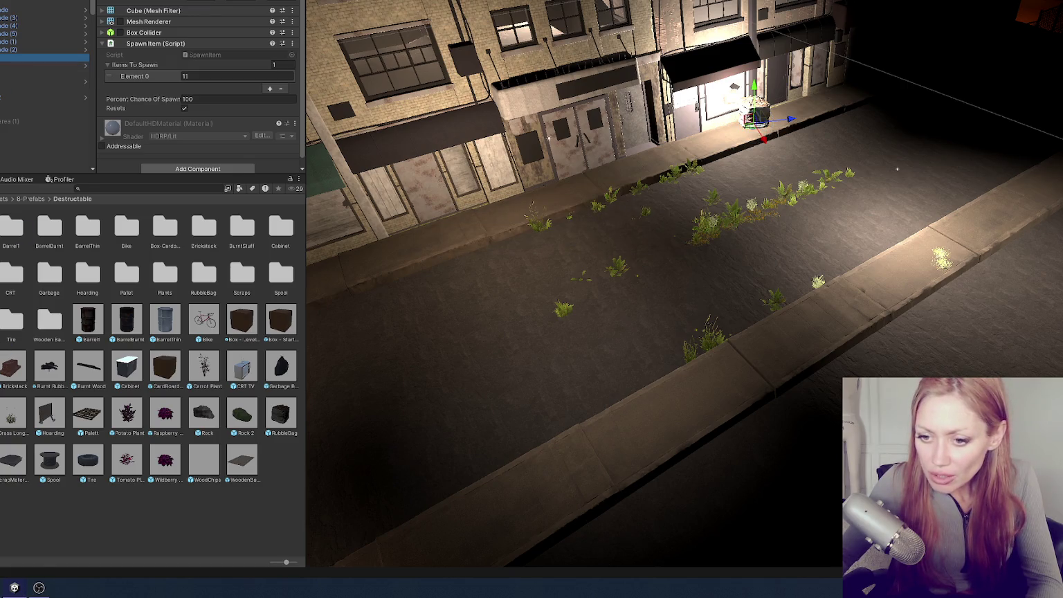
pyautogui.moveTo(42, 59)
pyautogui.mouseDown()
pyautogui.moveTo(152, 322)
pyautogui.moveTo(184, 300)
pyautogui.mouseUp()
pyautogui.click(10, 75)
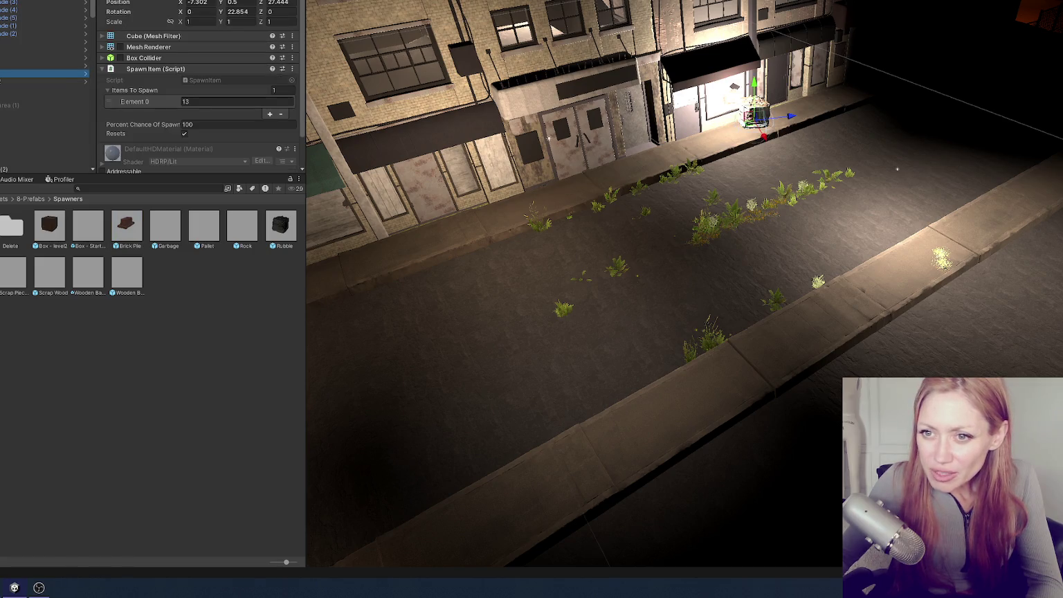
# Move the selected spawner from the storefront out to the curb
pyautogui.click(11, 41)
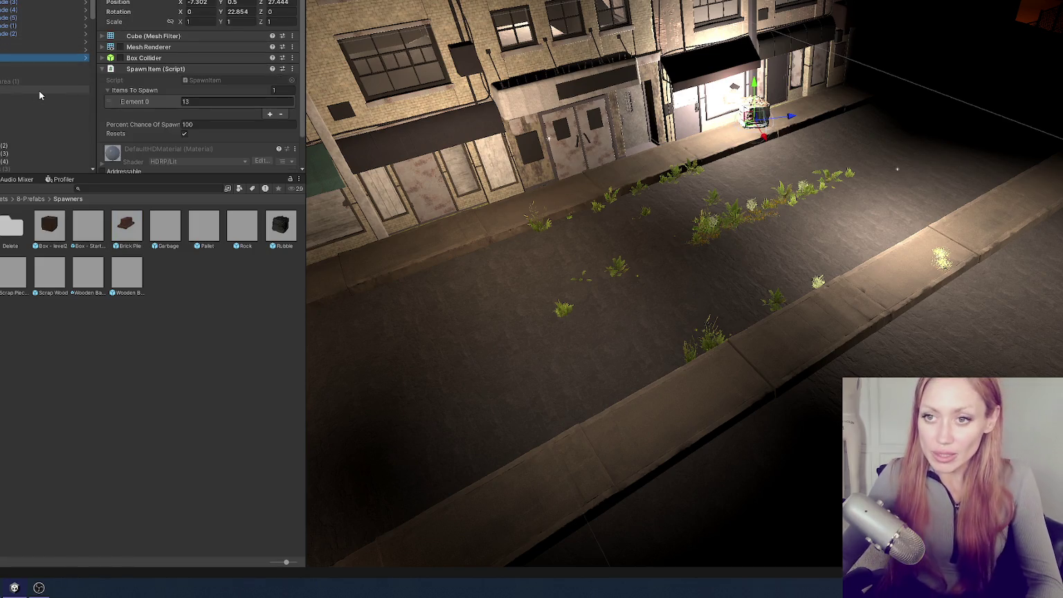
pyautogui.moveTo(765, 139); pyautogui.dragTo(884, 320)
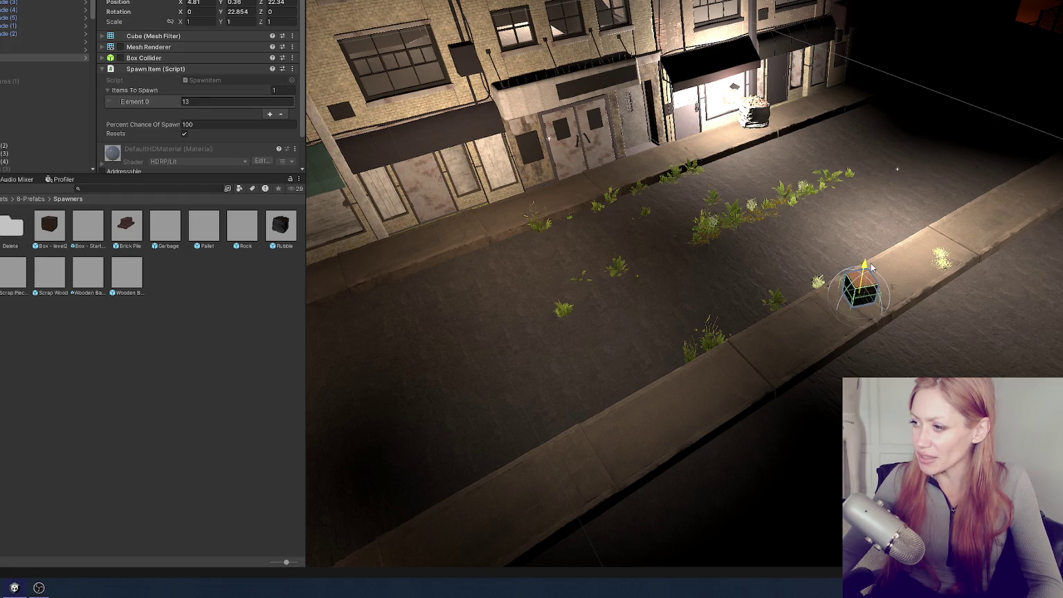
pyautogui.press('f')
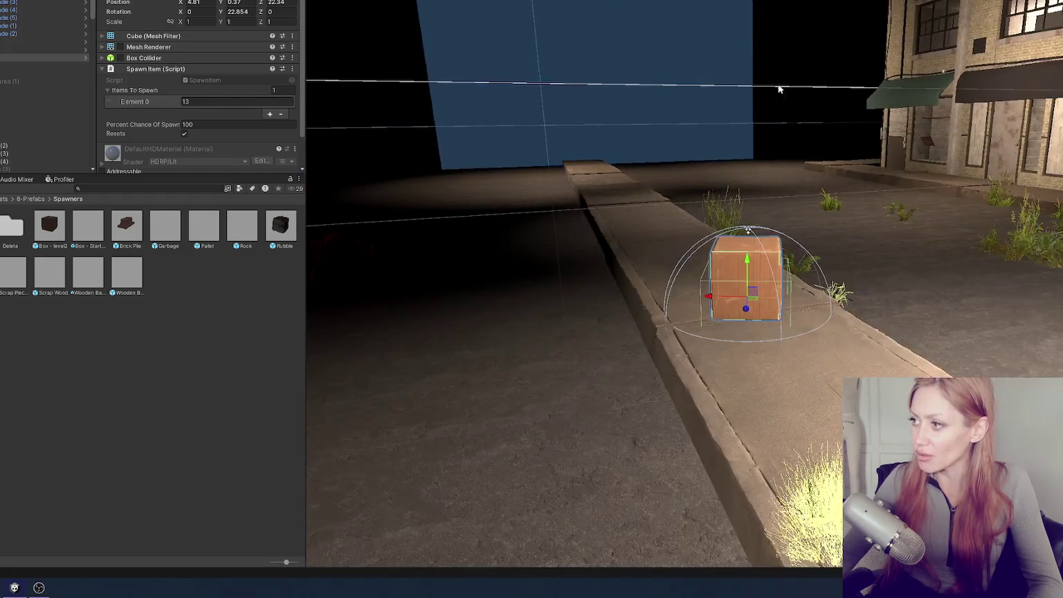
pyautogui.scroll(-5, 830, 111)
pyautogui.moveTo(691, 152)
pyautogui.mouseDown()
pyautogui.moveTo(584, 189)
pyautogui.moveTo(833, 256)
pyautogui.moveTo(817, 166)
pyautogui.mouseUp()
# Duplicate the spawner cube and place the copy further along the curb
pyautogui.hotkey('ctrl', 'd')
pyautogui.moveTo(803, 353); pyautogui.dragTo(992, 348)
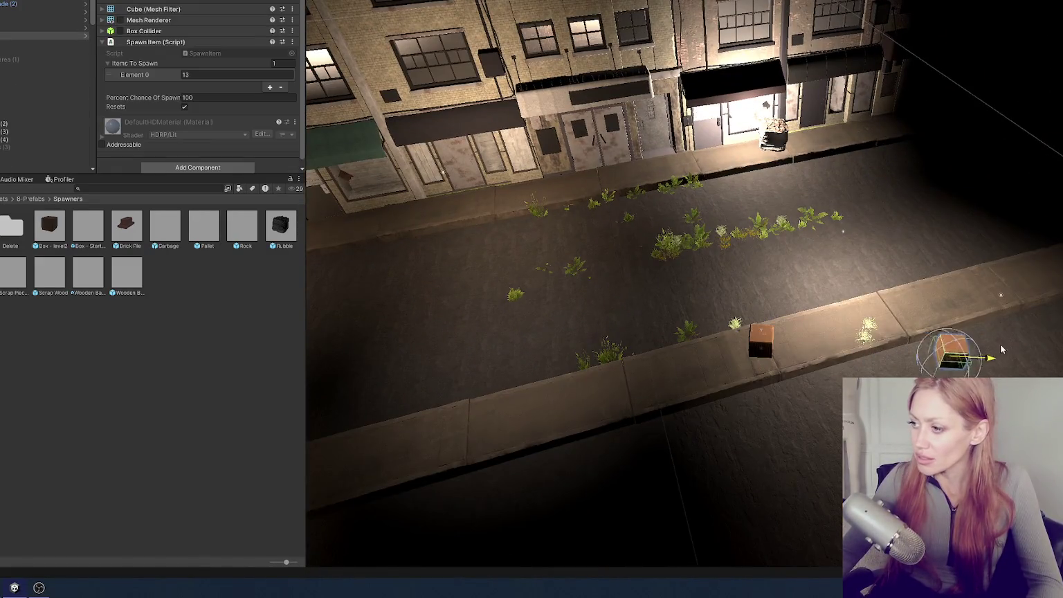
pyautogui.press('f')
pyautogui.scroll(3, 874, 259)
pyautogui.moveTo(957, 276); pyautogui.dragTo(900, 195)
# Reposition a spawner onto the sidewalk at the raised curb by the building
pyautogui.press('e')
pyautogui.moveTo(815, 235); pyautogui.dragTo(759, 243)
pyautogui.scroll(-5, 759, 244)
pyautogui.moveTo(775, 173); pyautogui.dragTo(699, 208)
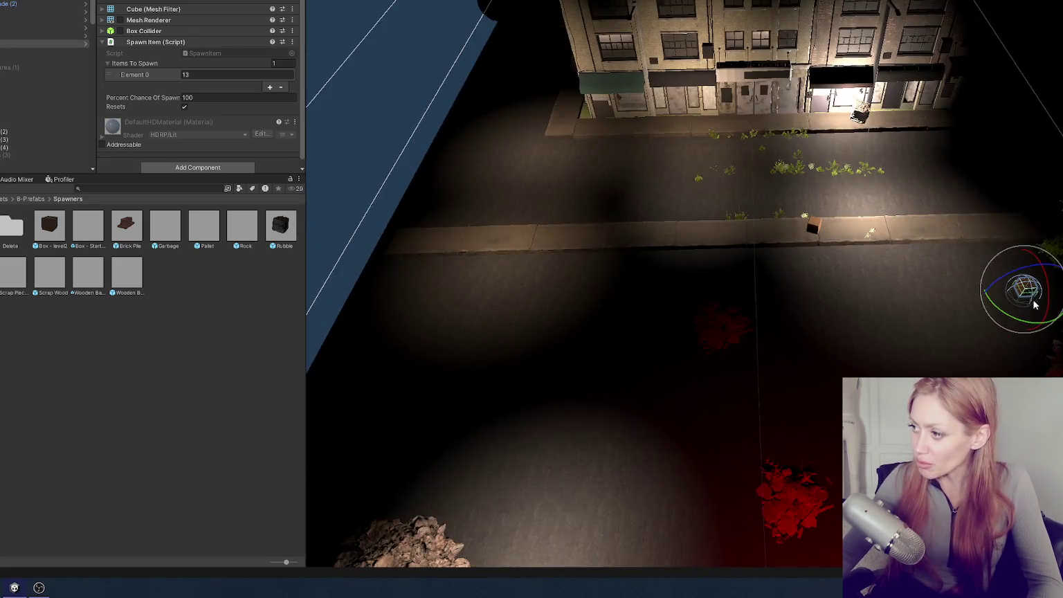
pyautogui.press('w')
pyautogui.moveTo(1024, 291)
pyautogui.mouseDown()
pyautogui.moveTo(543, 315)
pyautogui.moveTo(500, 365)
pyautogui.moveTo(514, 229)
pyautogui.moveTo(547, 119)
pyautogui.mouseUp()
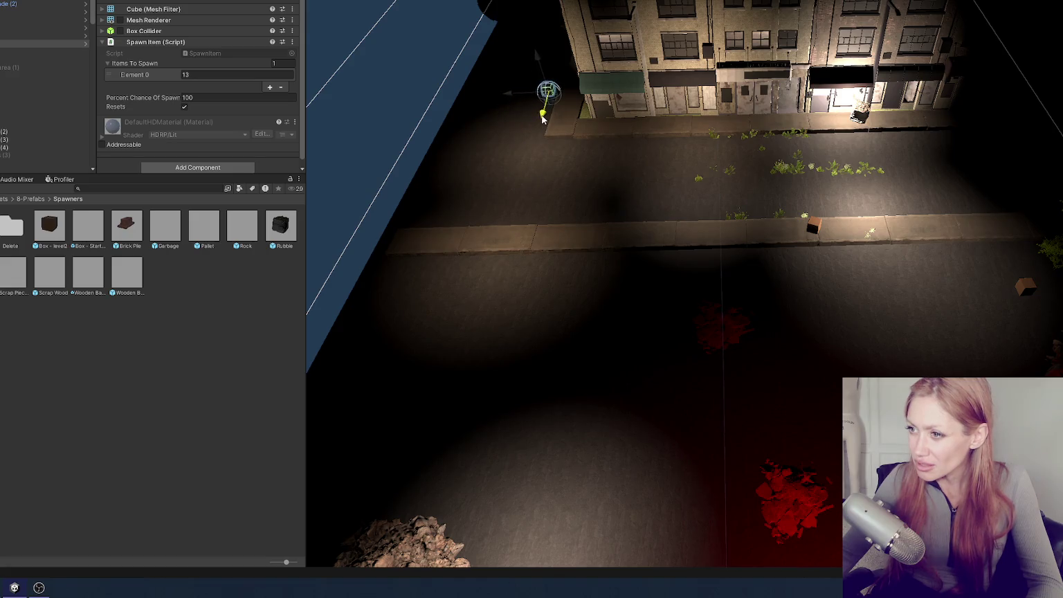
pyautogui.press('f')
pyautogui.scroll(-5, 594, 151)
pyautogui.moveTo(899, 172)
pyautogui.mouseDown()
pyautogui.moveTo(952, 172)
pyautogui.moveTo(618, 220)
pyautogui.mouseUp()
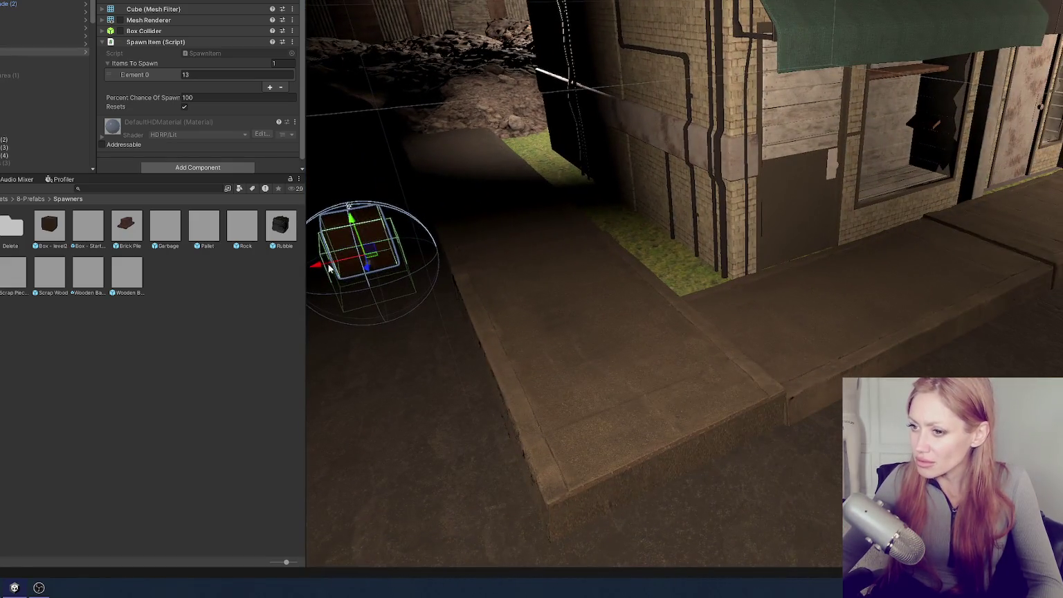
pyautogui.moveTo(330, 268)
pyautogui.mouseDown()
pyautogui.moveTo(542, 210)
pyautogui.moveTo(708, 316)
pyautogui.moveTo(707, 291)
pyautogui.moveTo(706, 306)
pyautogui.moveTo(791, 268)
pyautogui.mouseUp()
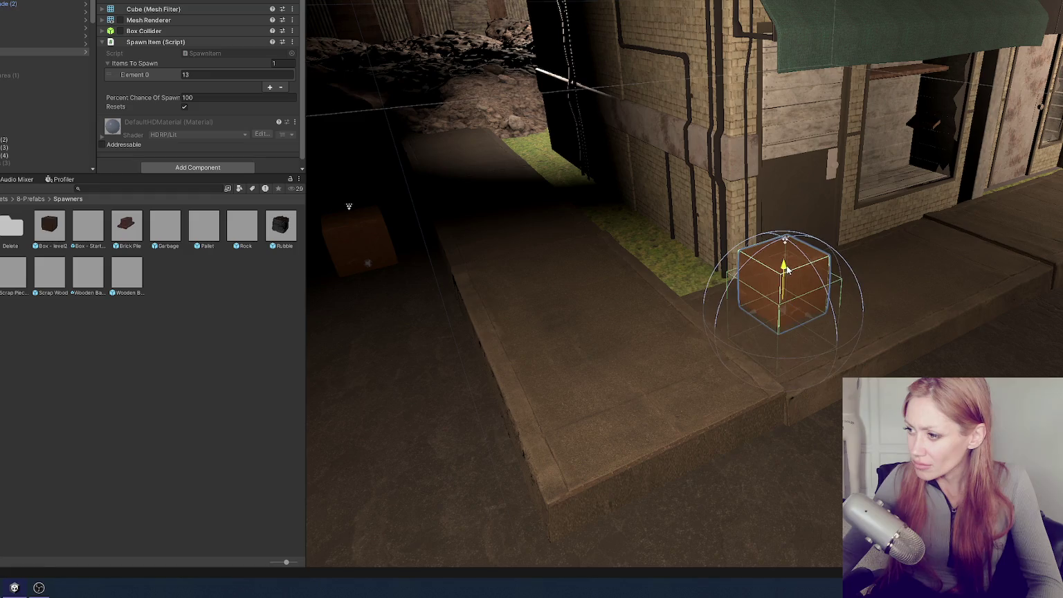
# Locate the garbage-bag spawner, then select and frame the spawner beside the rubble pile
pyautogui.doubleClick(10, 21)
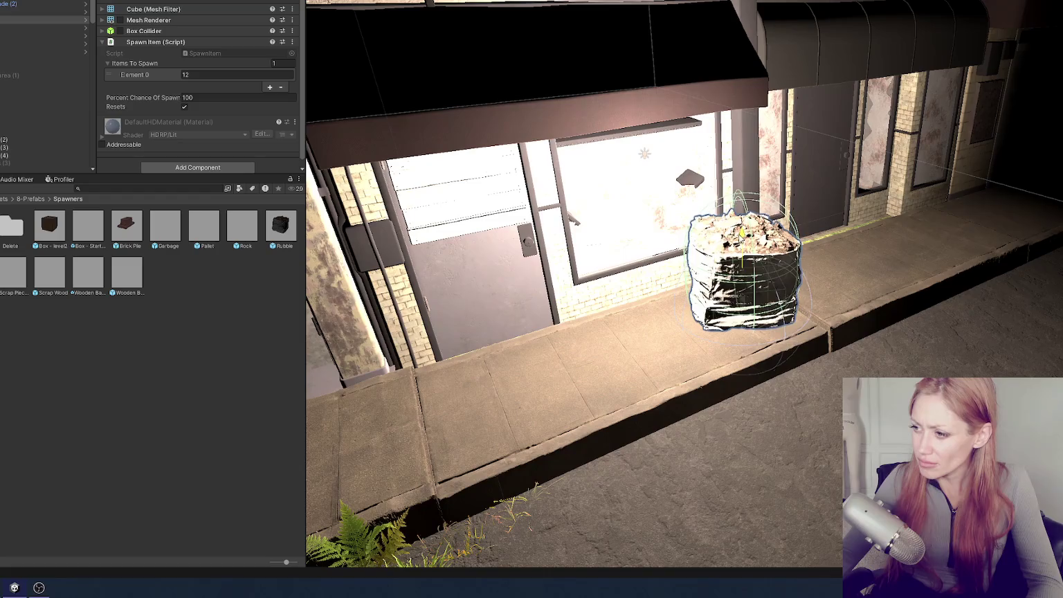
pyautogui.scroll(-5, 749, 266)
pyautogui.scroll(-5, 749, 265)
pyautogui.press('Down')
pyautogui.press('f')
pyautogui.click(408, 200)
pyautogui.click(367, 185)
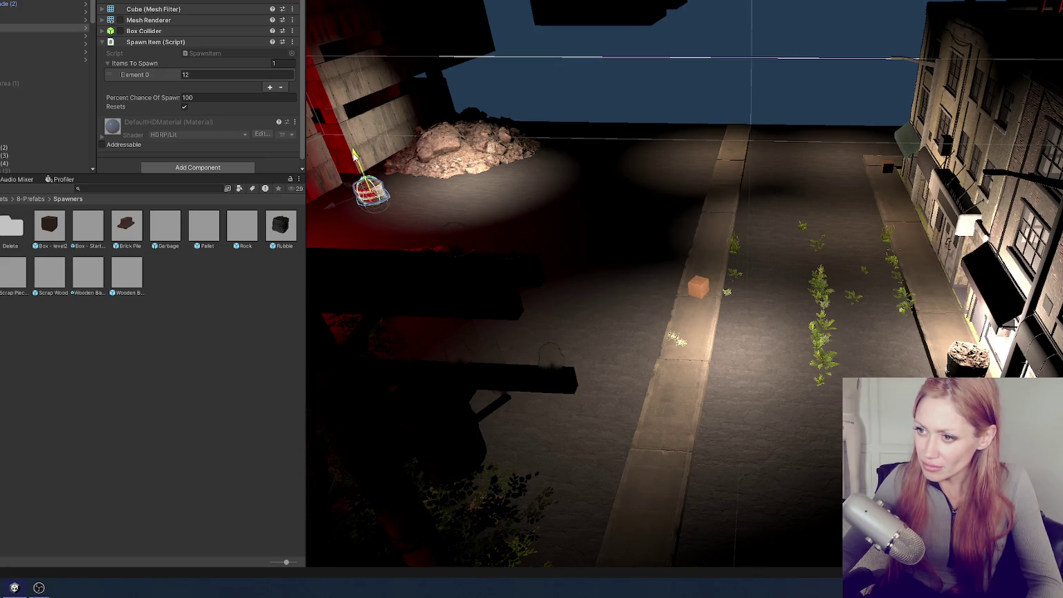
pyautogui.press('f')
# Move the rubble spawner away from the bucket and place it beside the rubble pile
pyautogui.scroll(-5, 741, 229)
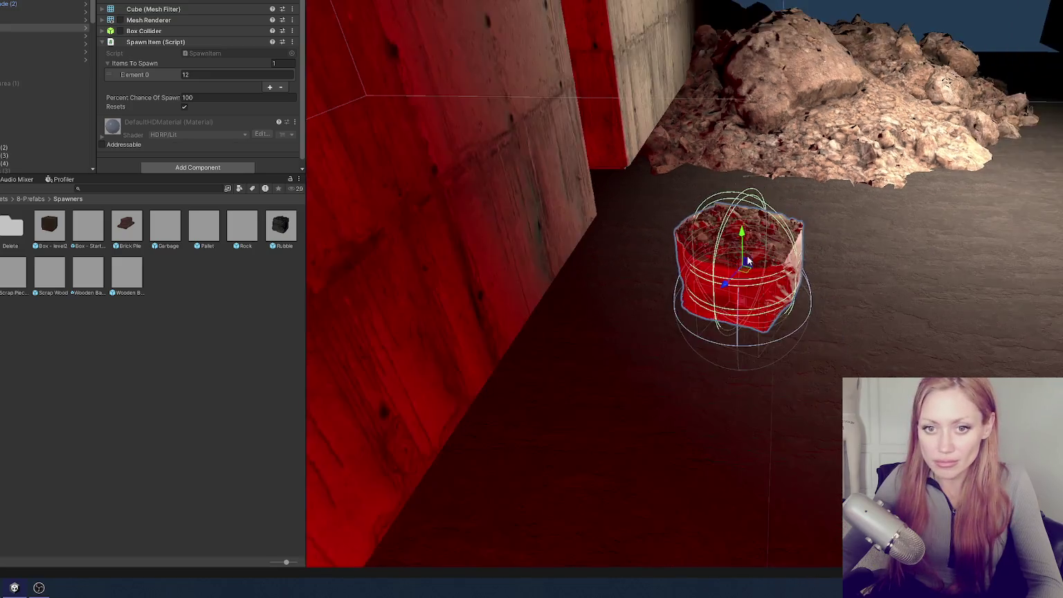
pyautogui.moveTo(749, 260)
pyautogui.mouseDown()
pyautogui.moveTo(439, 288)
pyautogui.moveTo(708, 290)
pyautogui.mouseUp()
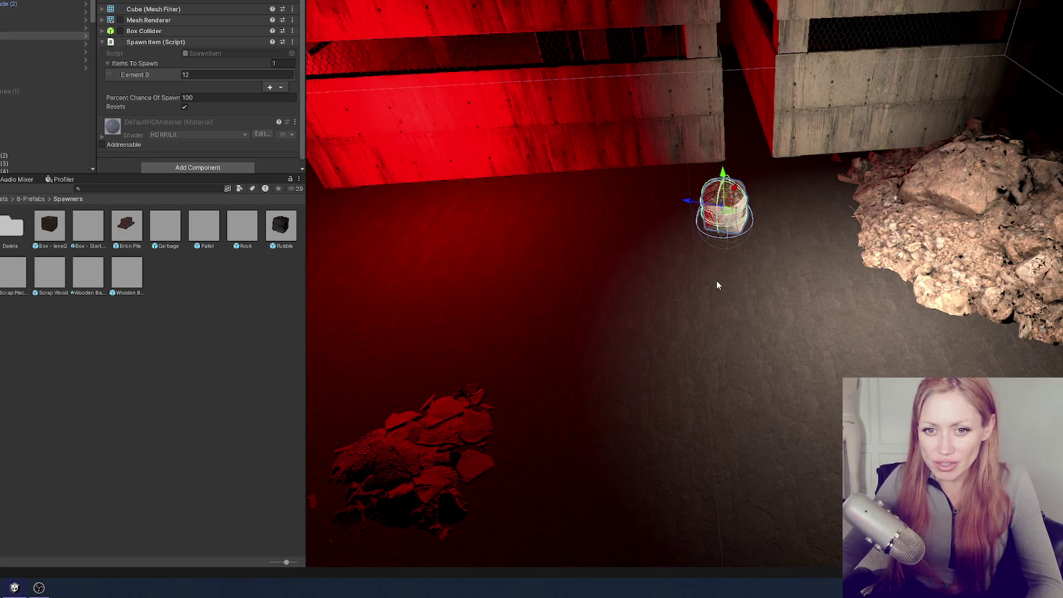
pyautogui.moveTo(689, 202)
pyautogui.mouseDown()
pyautogui.moveTo(506, 210)
pyautogui.moveTo(690, 192)
pyautogui.mouseUp()
pyautogui.moveTo(619, 162); pyautogui.dragTo(530, 308)
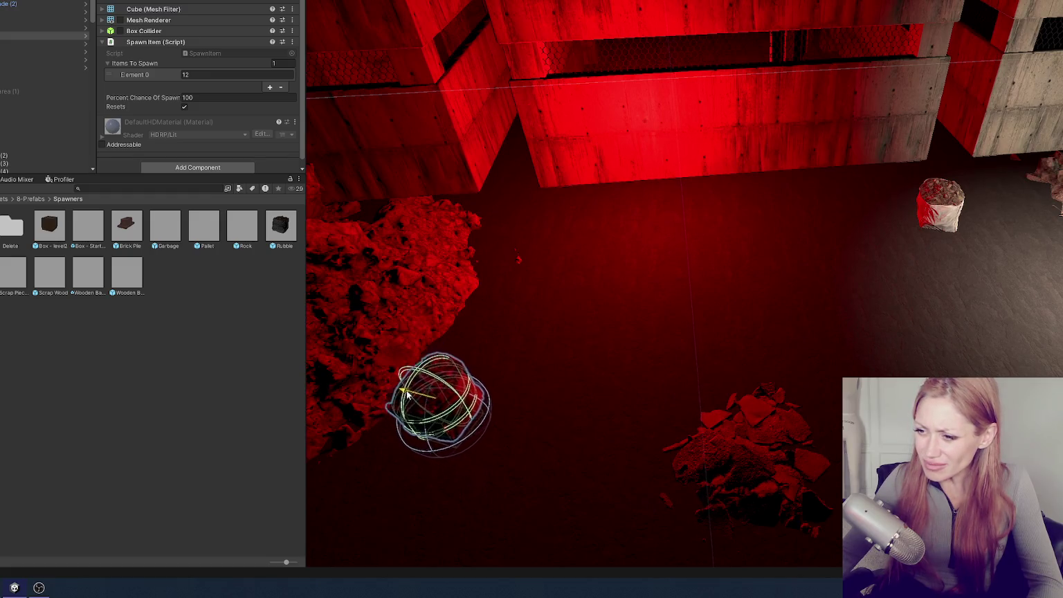
pyautogui.moveTo(534, 404)
pyautogui.mouseDown()
pyautogui.moveTo(497, 367)
pyautogui.moveTo(790, 327)
pyautogui.moveTo(475, 326)
pyautogui.mouseUp()
pyautogui.moveTo(834, 495); pyautogui.dragTo(618, 176)
pyautogui.moveTo(642, 142); pyautogui.dragTo(389, 200)
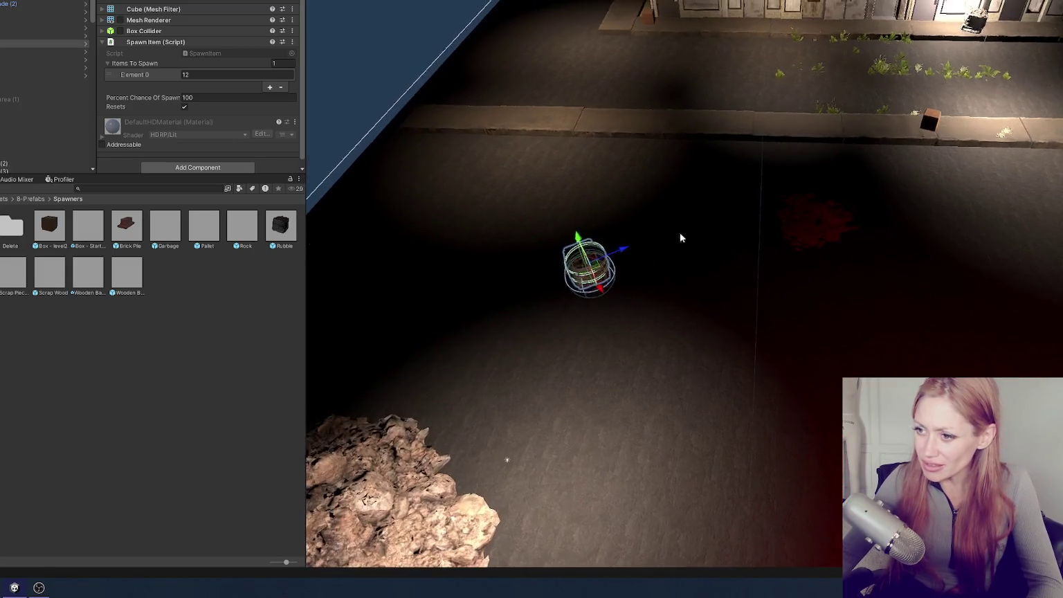
pyautogui.moveTo(625, 247)
pyautogui.mouseDown()
pyautogui.moveTo(657, 323)
pyautogui.moveTo(440, 370)
pyautogui.moveTo(471, 364)
pyautogui.mouseUp()
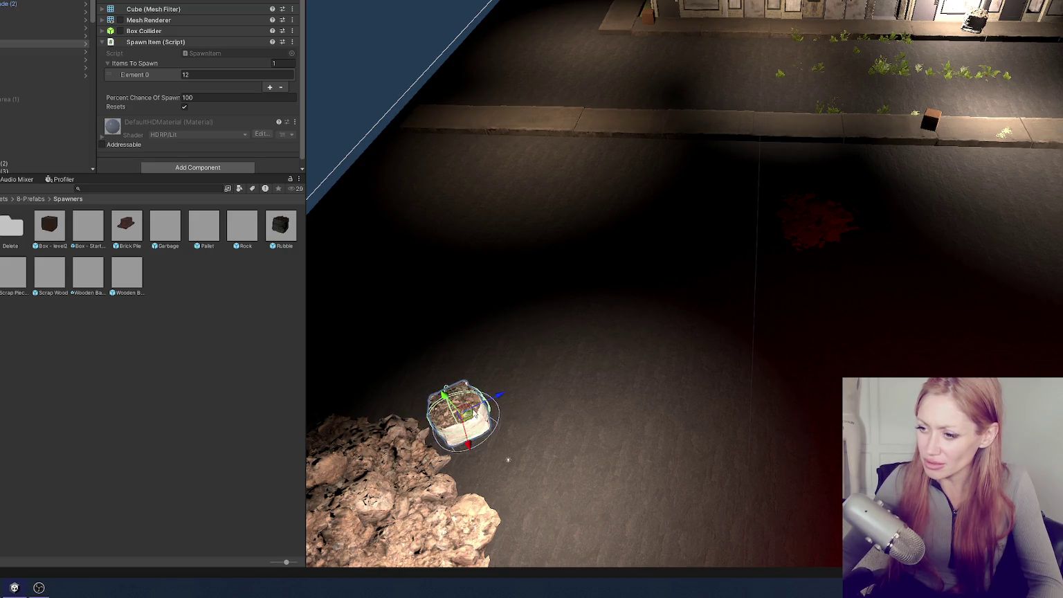
pyautogui.press('Up')
pyautogui.press('Up')
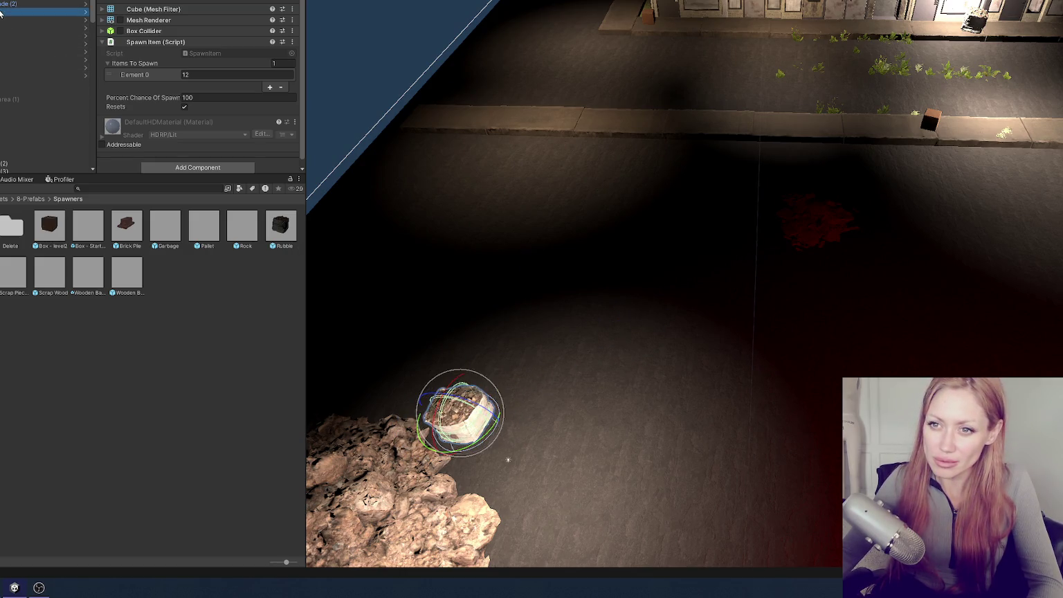
# Frame the spawner and nudge it down and back toward the rubble pile
pyautogui.press('f')
pyautogui.moveTo(745, 240); pyautogui.dragTo(700, 256)
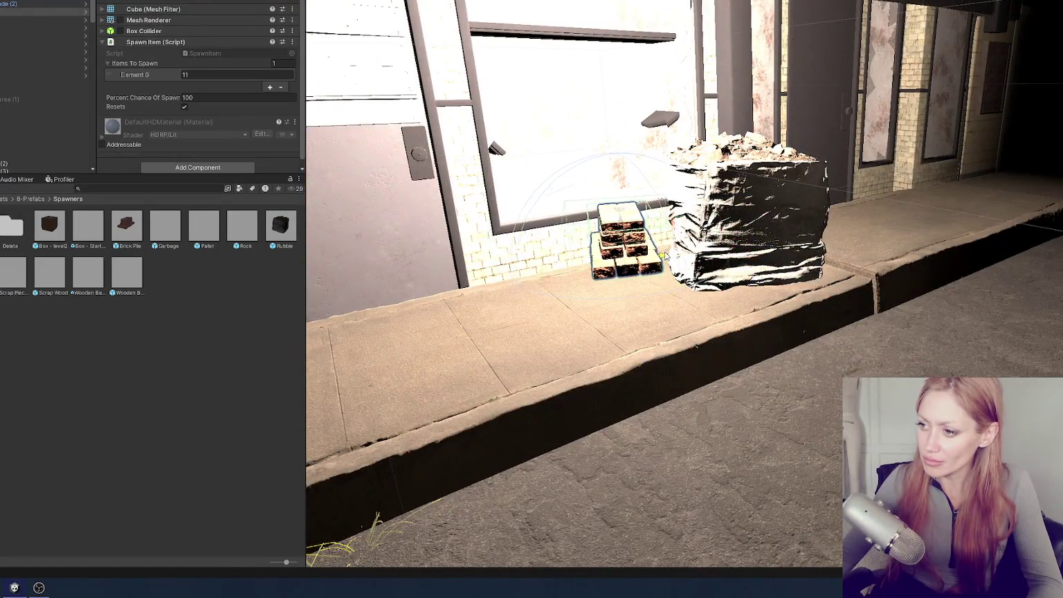
pyautogui.moveTo(784, 246); pyautogui.dragTo(649, 306)
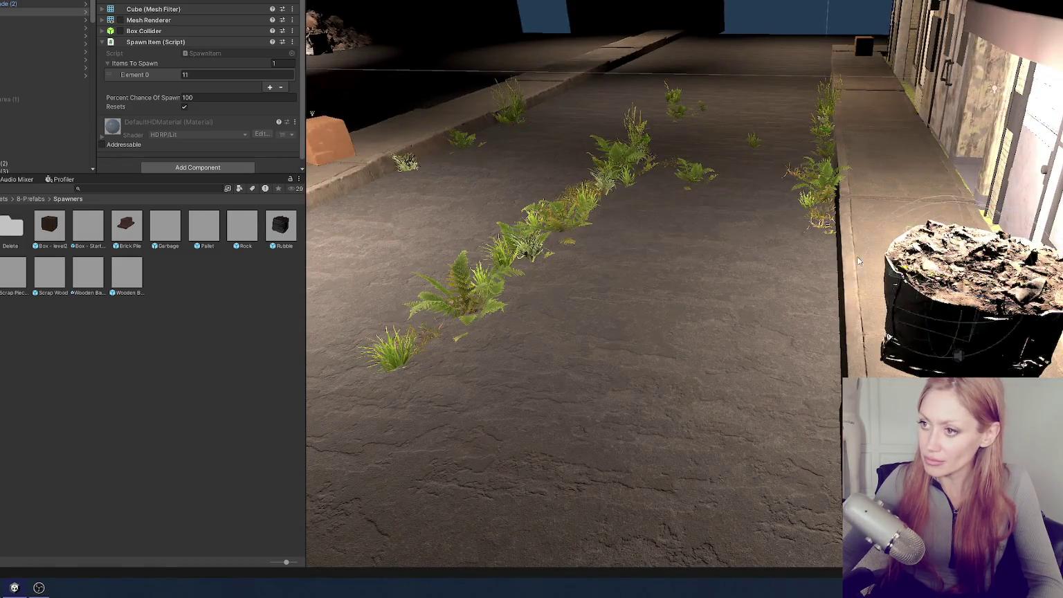
pyautogui.moveTo(368, 123); pyautogui.dragTo(813, 223)
pyautogui.moveTo(483, 132); pyautogui.dragTo(488, 166)
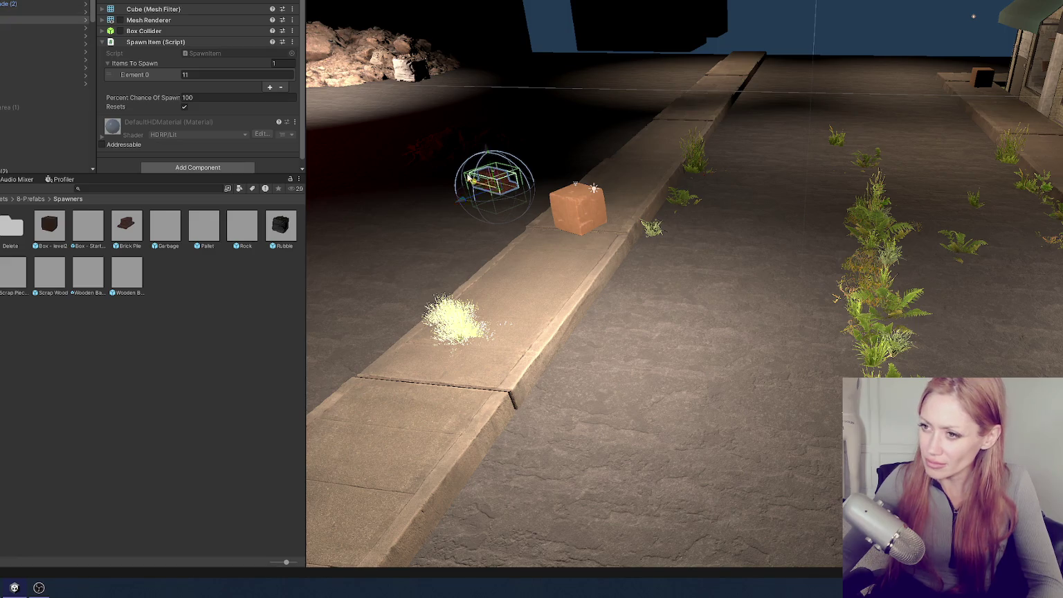
pyautogui.moveTo(421, 90); pyautogui.dragTo(475, 182)
pyautogui.moveTo(347, 176)
pyautogui.mouseDown()
pyautogui.moveTo(554, 110)
pyautogui.moveTo(392, 108)
pyautogui.mouseUp()
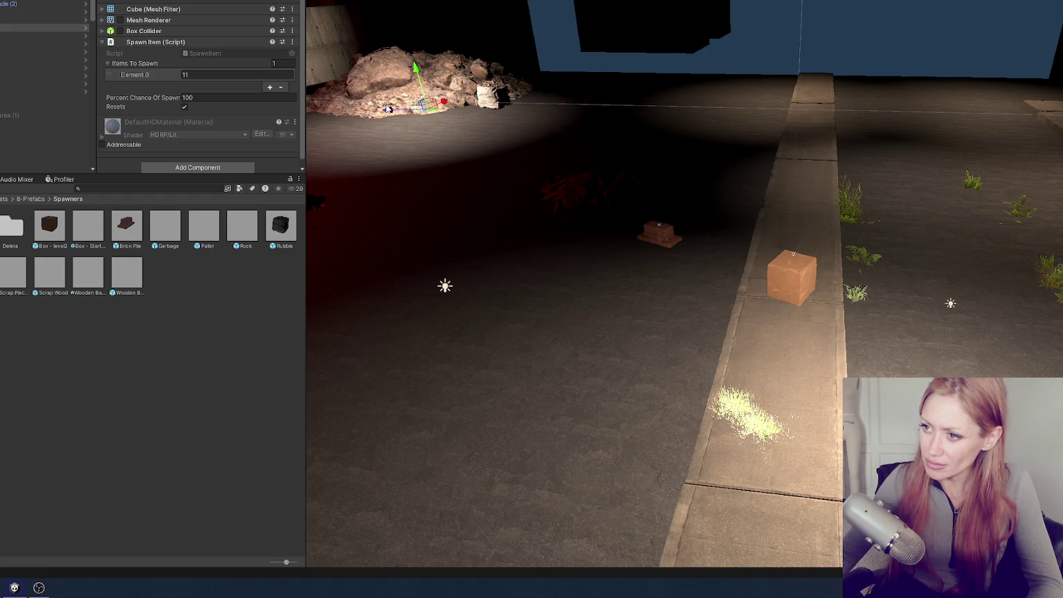
# Slide the brick-pile spawner over to the rubble heap and view it close up from the front
pyautogui.scroll(5, 756, 291)
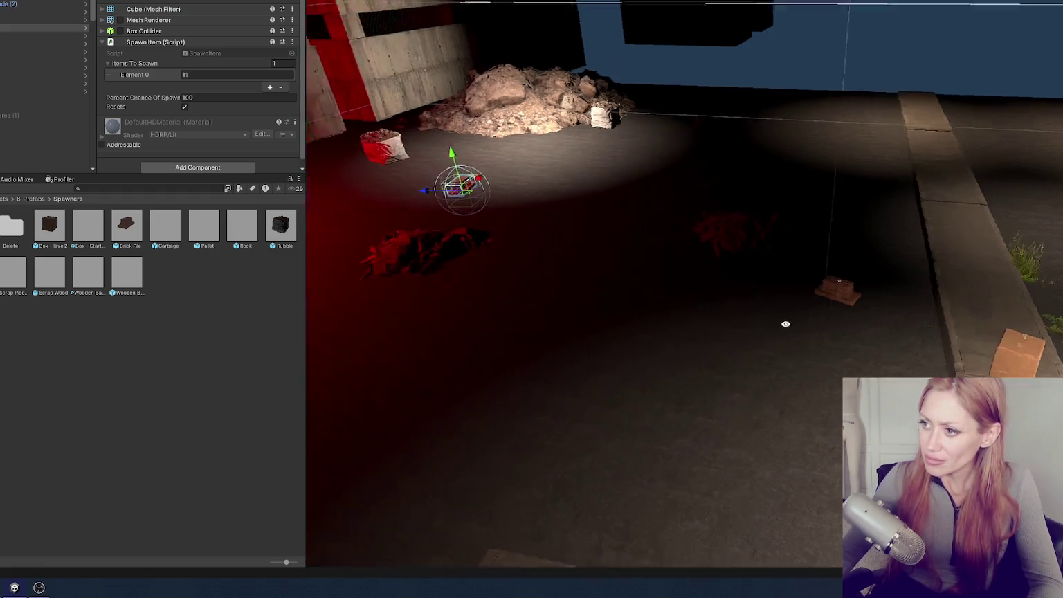
pyautogui.scroll(-6, 775, 288)
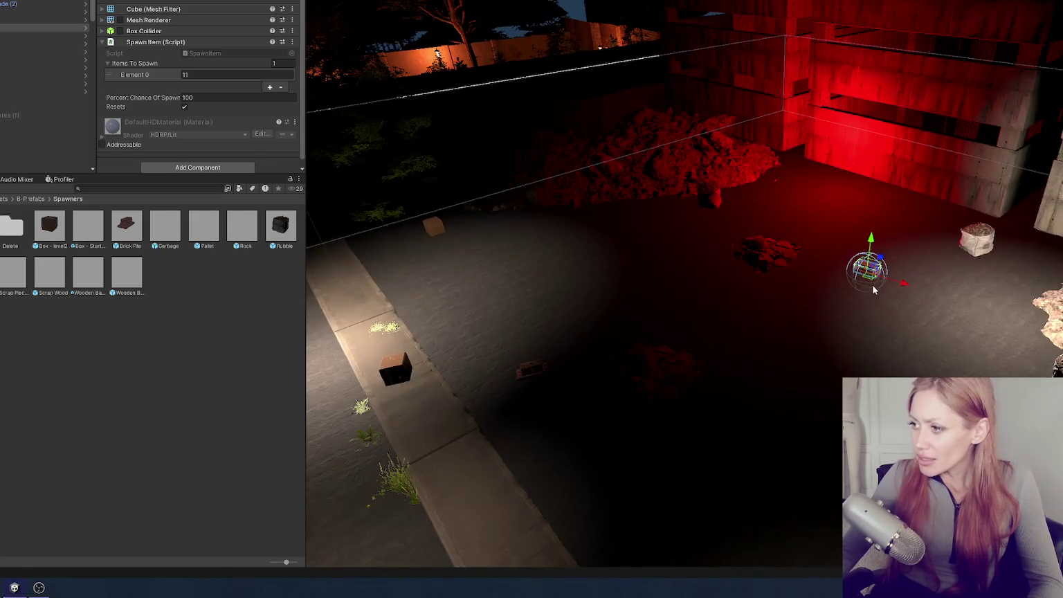
pyautogui.moveTo(905, 284); pyautogui.dragTo(601, 217)
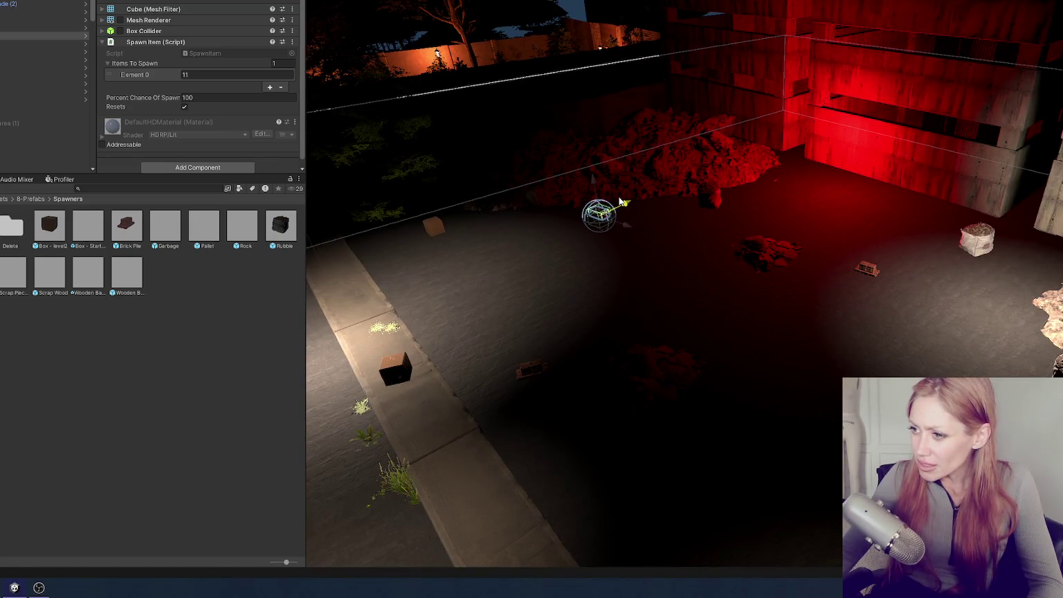
pyautogui.press('f')
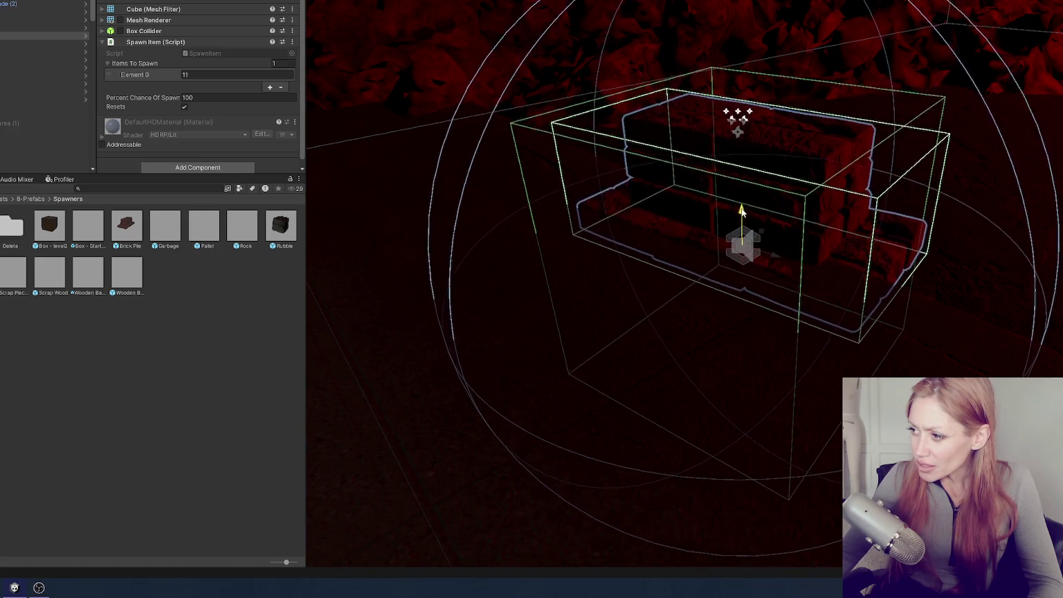
pyautogui.moveTo(691, 173); pyautogui.dragTo(618, 117)
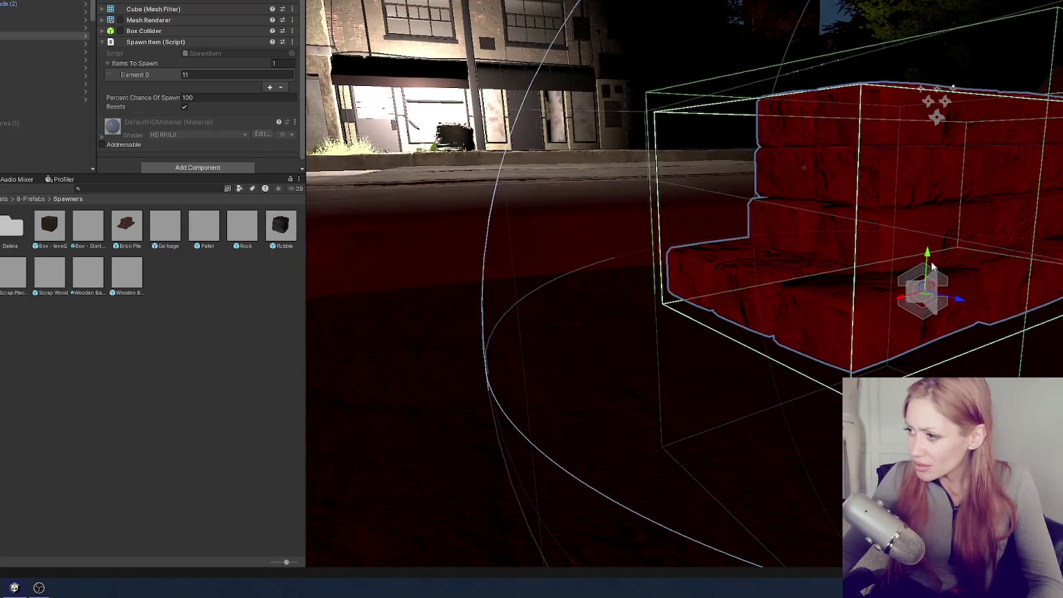
pyautogui.scroll(5, 932, 270)
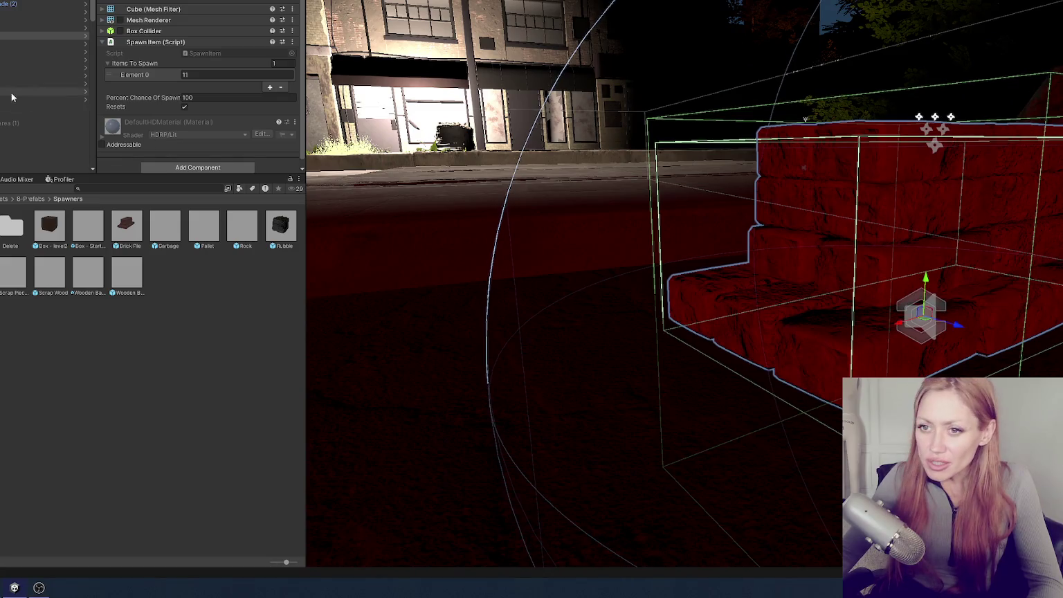
pyautogui.moveTo(939, 282)
pyautogui.mouseDown()
pyautogui.moveTo(459, 238)
pyautogui.moveTo(523, 241)
pyautogui.mouseUp()
pyautogui.click(24, 21)
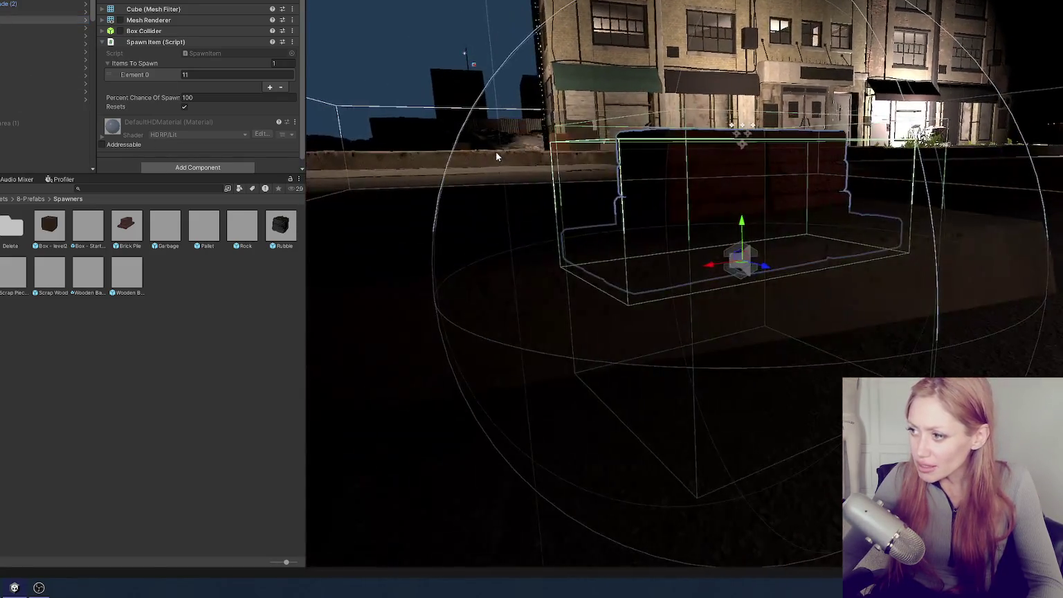
pyautogui.moveTo(496, 157)
pyautogui.mouseDown()
pyautogui.moveTo(727, 164)
pyautogui.moveTo(400, 166)
pyautogui.mouseUp()
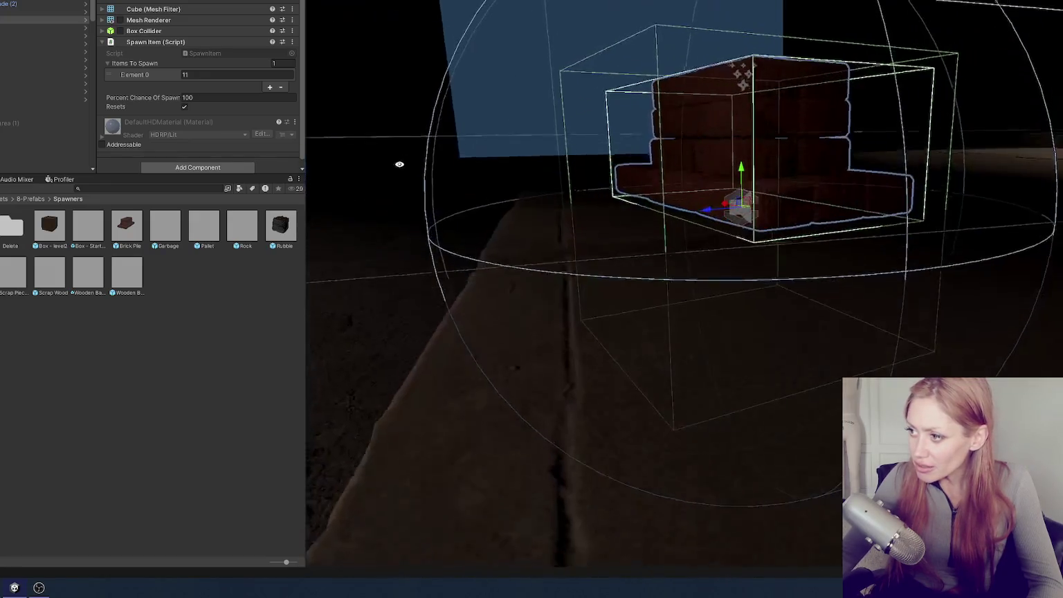
pyautogui.scroll(2, 742, 182)
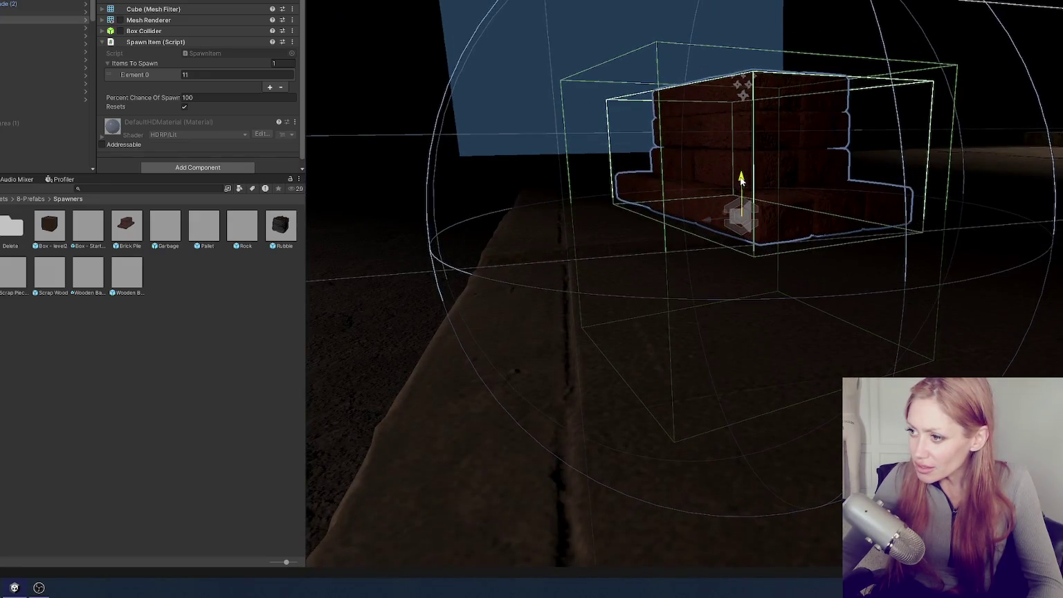
pyautogui.click(550, 275)
pyautogui.scroll(-3, 45, 103)
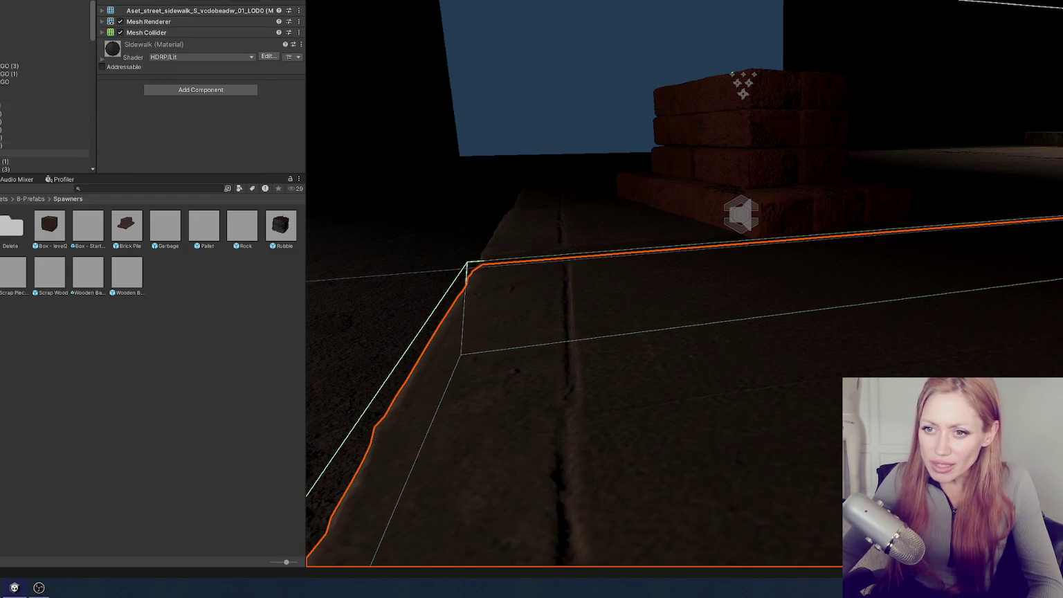
pyautogui.click(32, 121)
pyautogui.scroll(-2, 24, 132)
pyautogui.keyDown('shift'); pyautogui.click(6, 98); pyautogui.keyUp('shift')
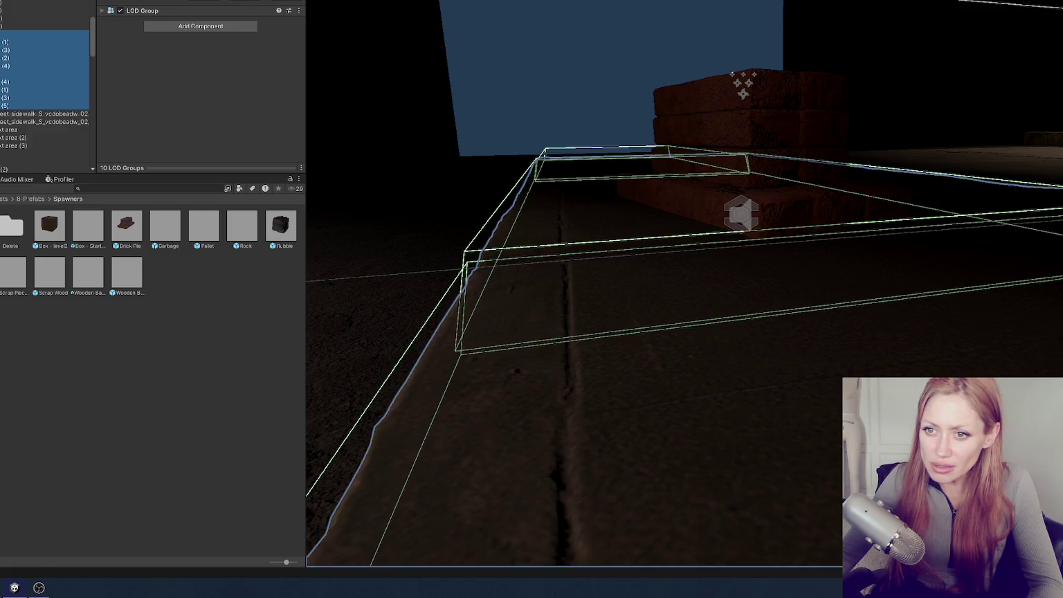
pyautogui.click(27, 105)
pyautogui.press('Up')
pyautogui.press('Up')
pyautogui.press('Up')
pyautogui.press('Up')
pyautogui.press('Up')
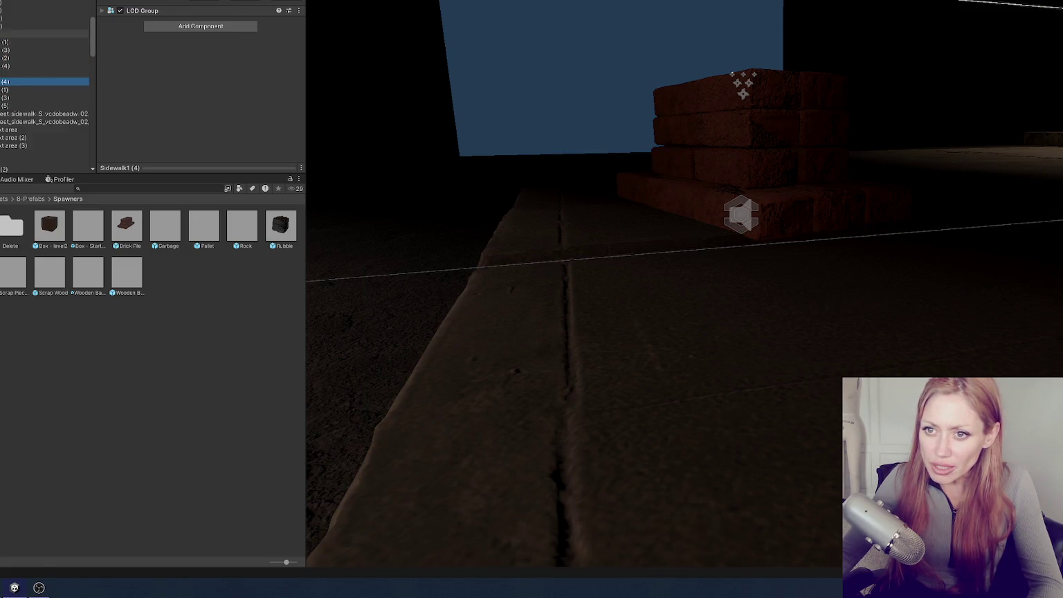
pyautogui.press('Down')
pyautogui.press('Down')
pyautogui.press('Down')
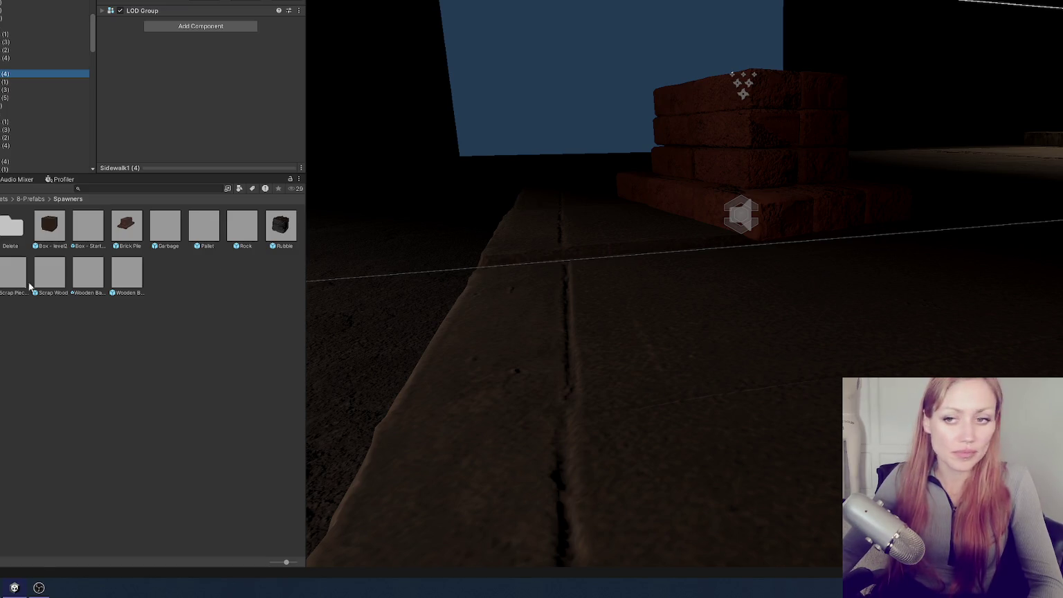
pyautogui.scroll(5, 79, 23)
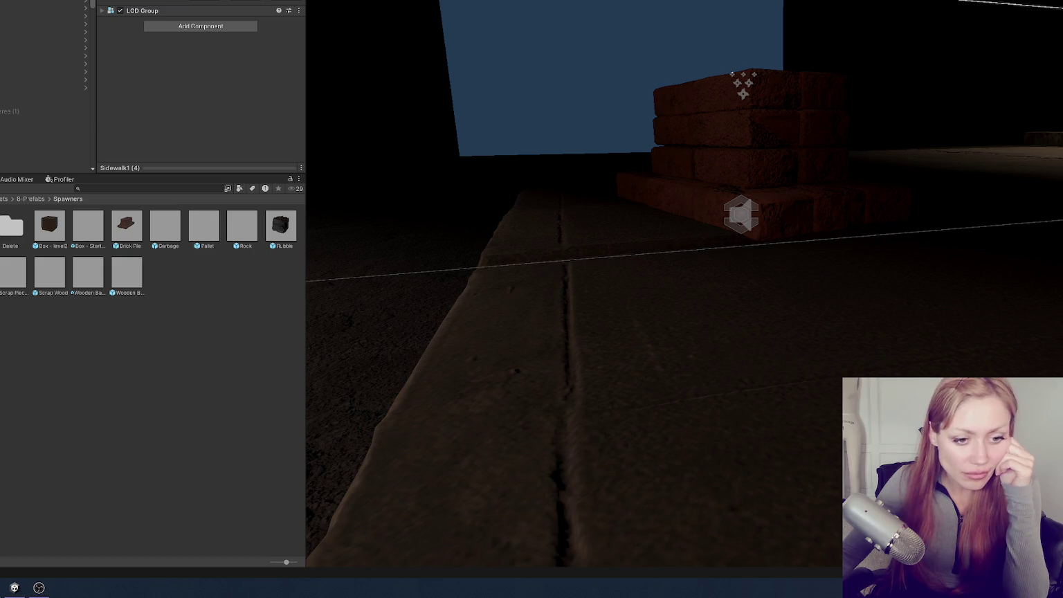
# Delete the selected Box object and apply all Box spawner overrides to its prefab
pyautogui.click(45, 95)
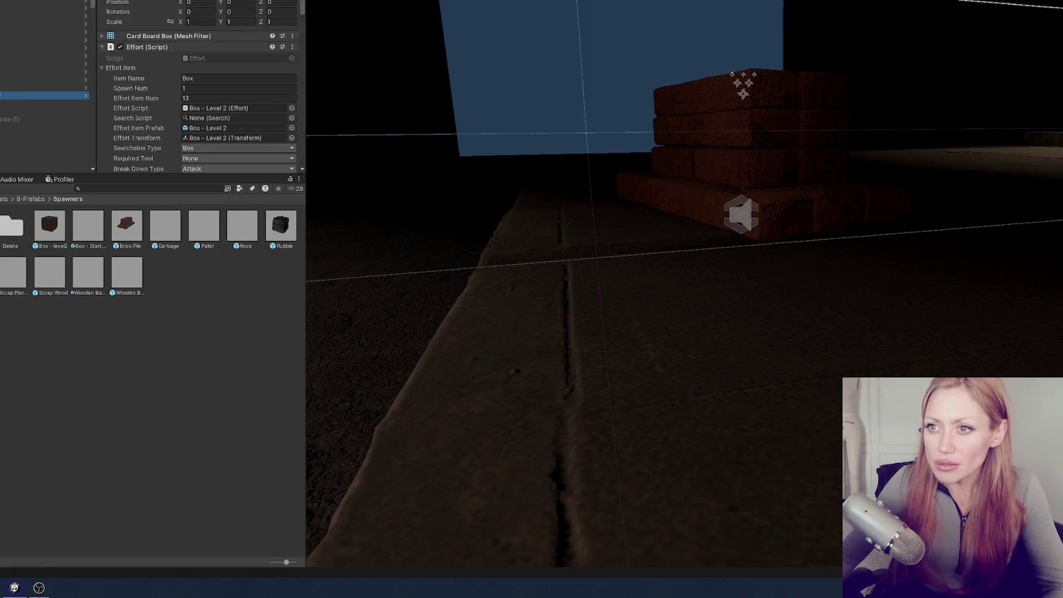
pyautogui.press('Delete')
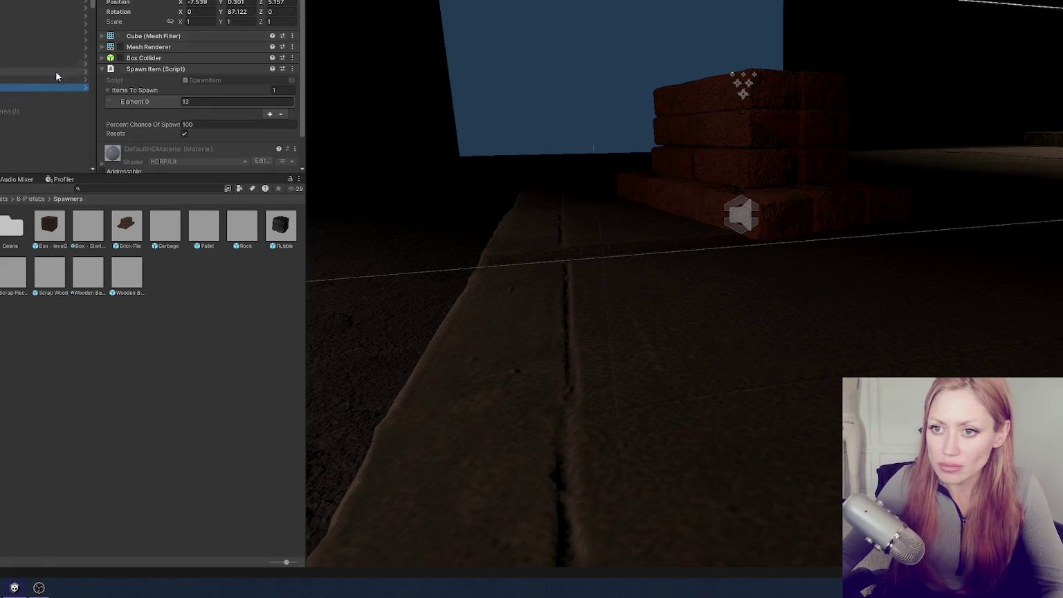
pyautogui.click(263, 1)
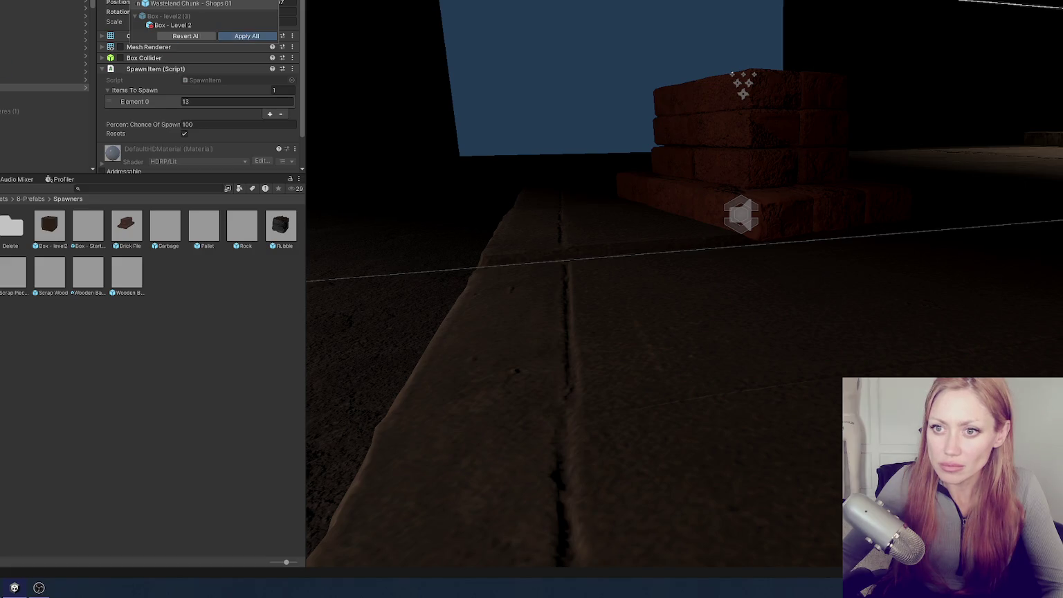
pyautogui.click(246, 36)
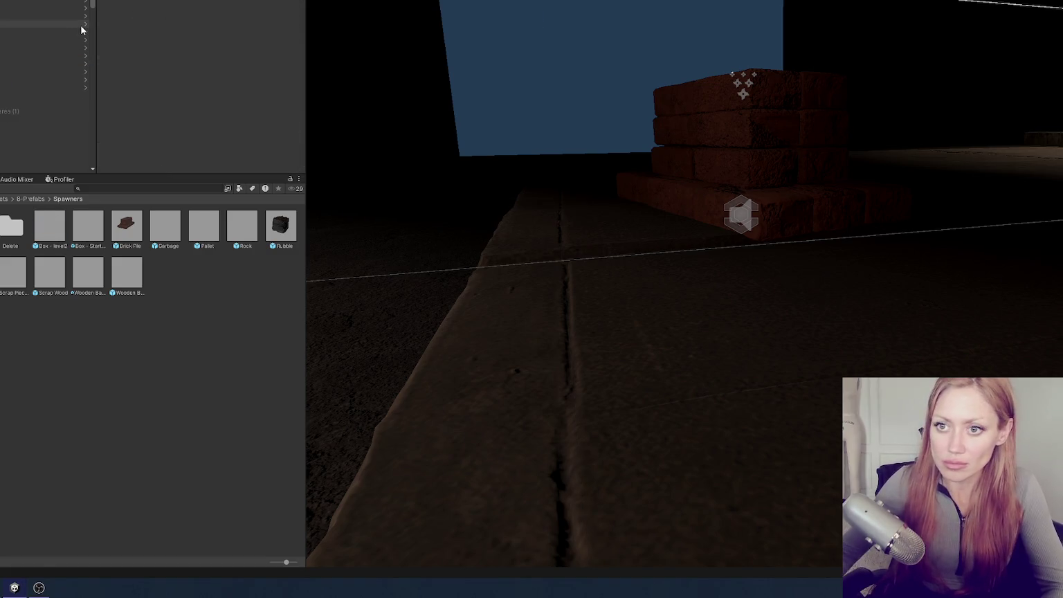
# Apply all of the Rubble spawner's overrides to its prefab
pyautogui.click(76, 47)
pyautogui.click(258, 3)
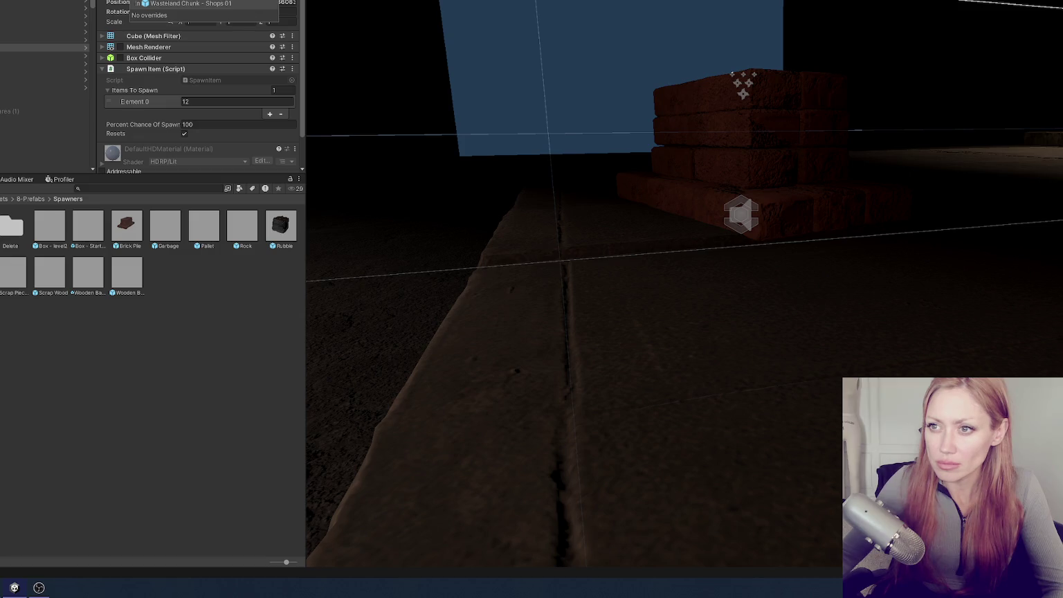
pyautogui.click(1, 54)
pyautogui.click(264, 1)
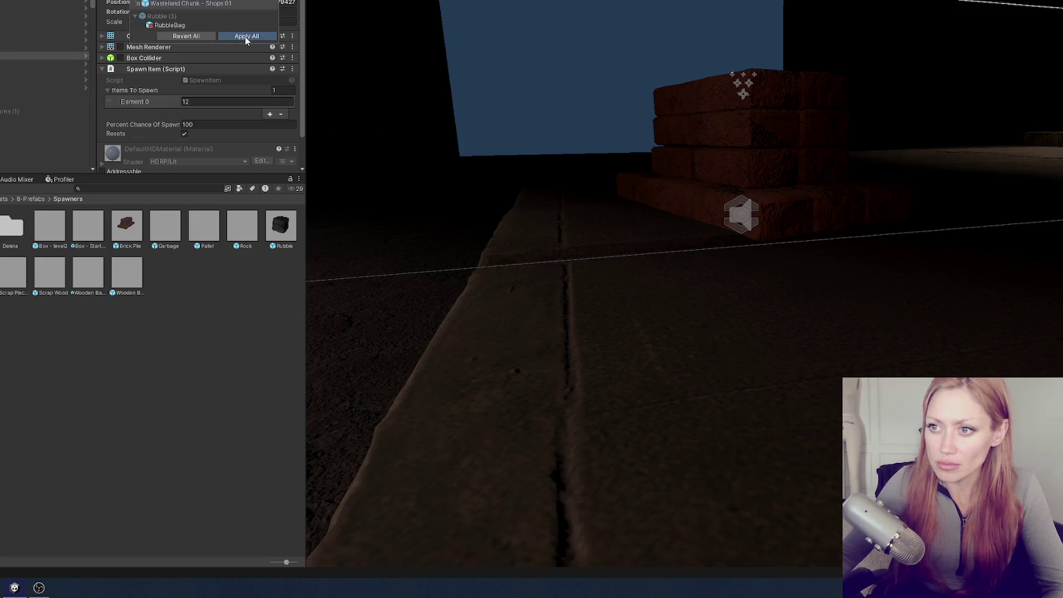
pyautogui.click(246, 36)
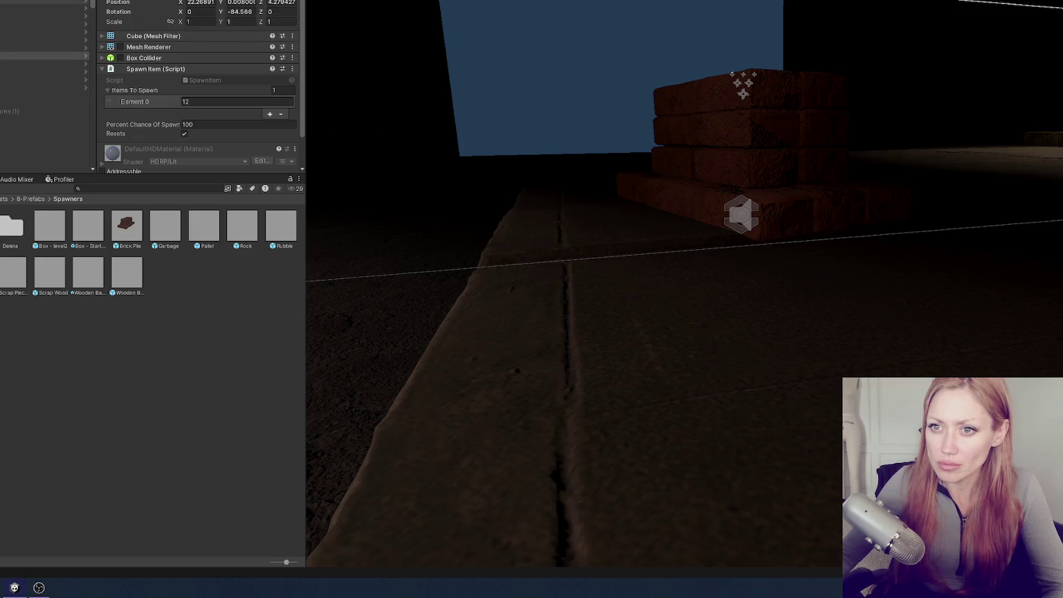
# Apply all of the Brick Pile spawner's overrides to its prefab
pyautogui.click(82, 6)
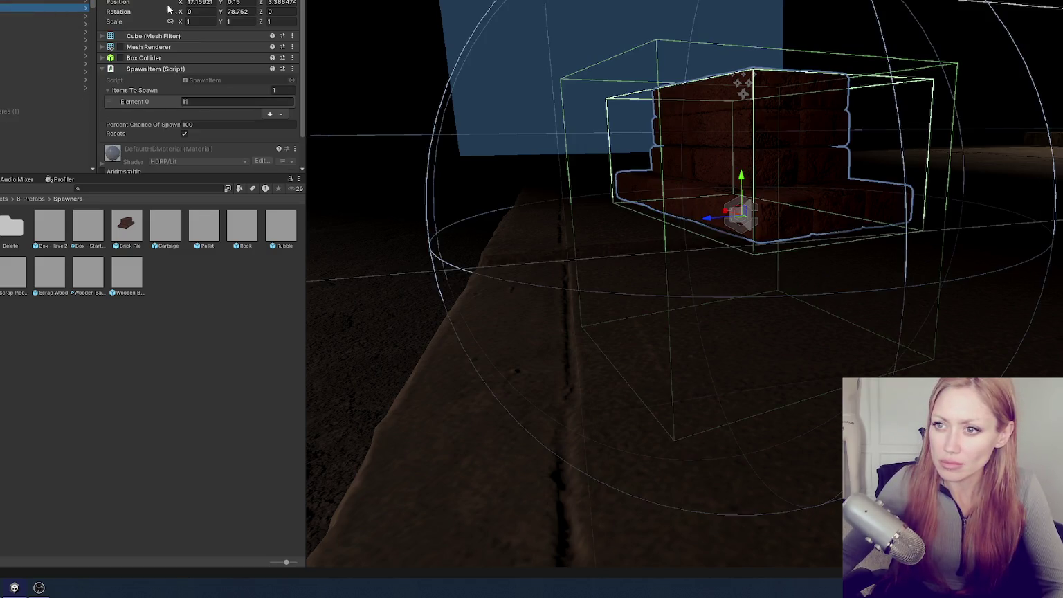
pyautogui.click(264, 2)
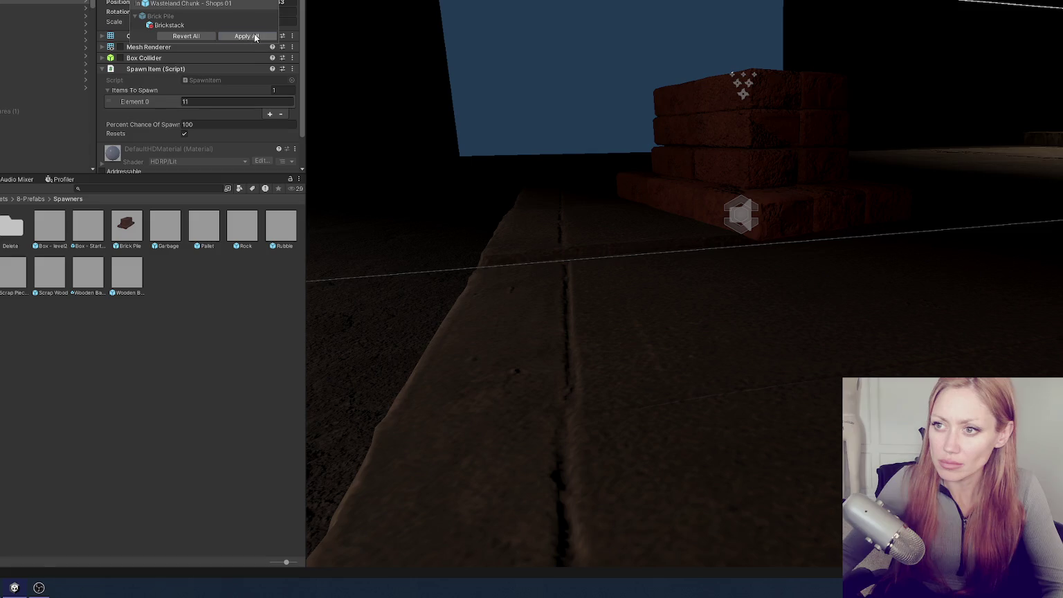
pyautogui.click(246, 36)
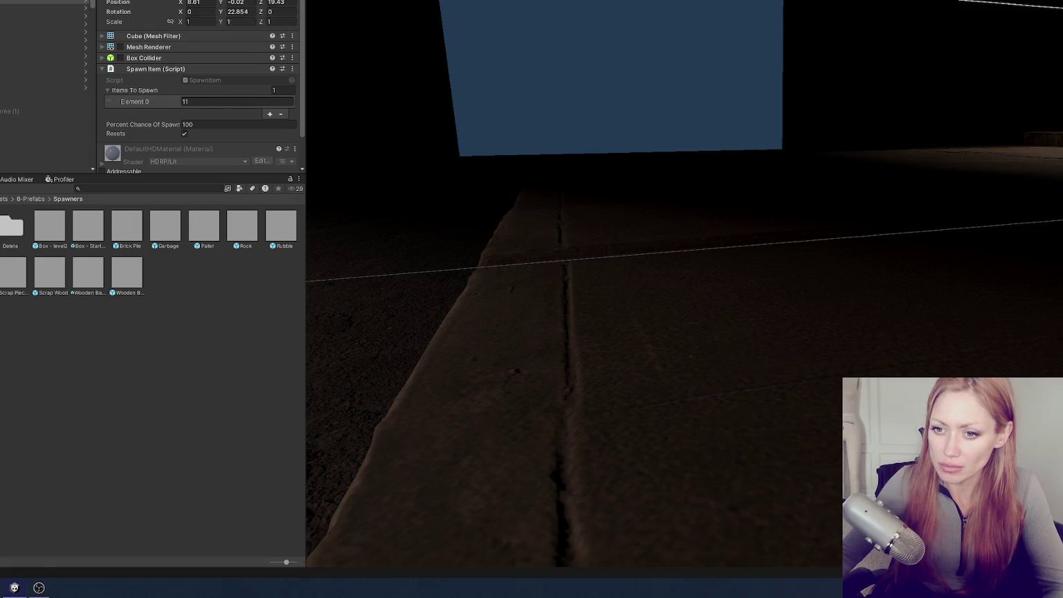
pyautogui.doubleClick(243, 272)
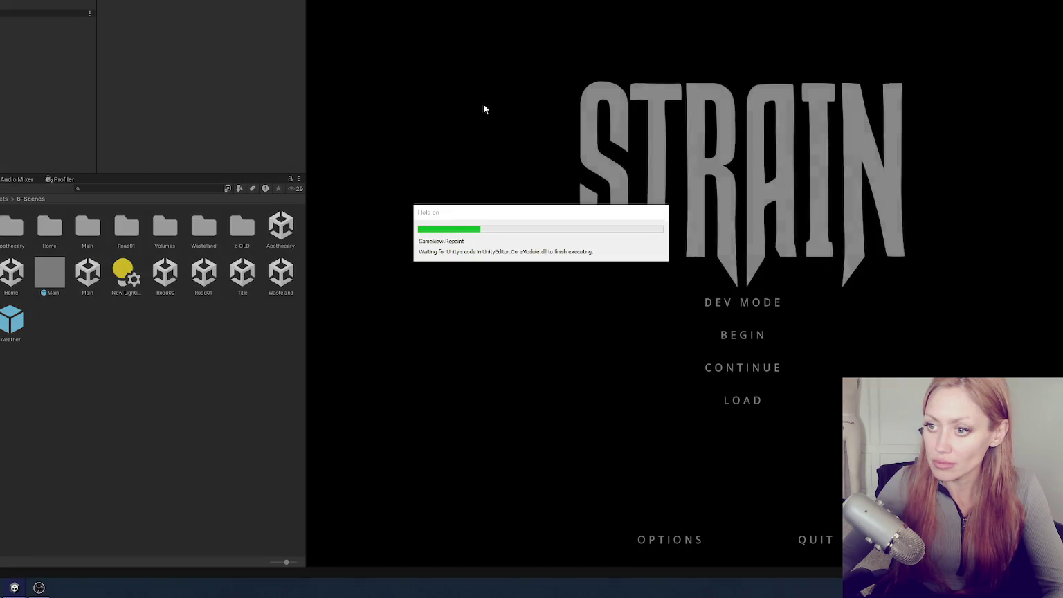
# Narrow the Project panel to enlarge the Game view and start STRAIN in DEV MODE
pyautogui.moveTo(306, 140); pyautogui.dragTo(90, 147)
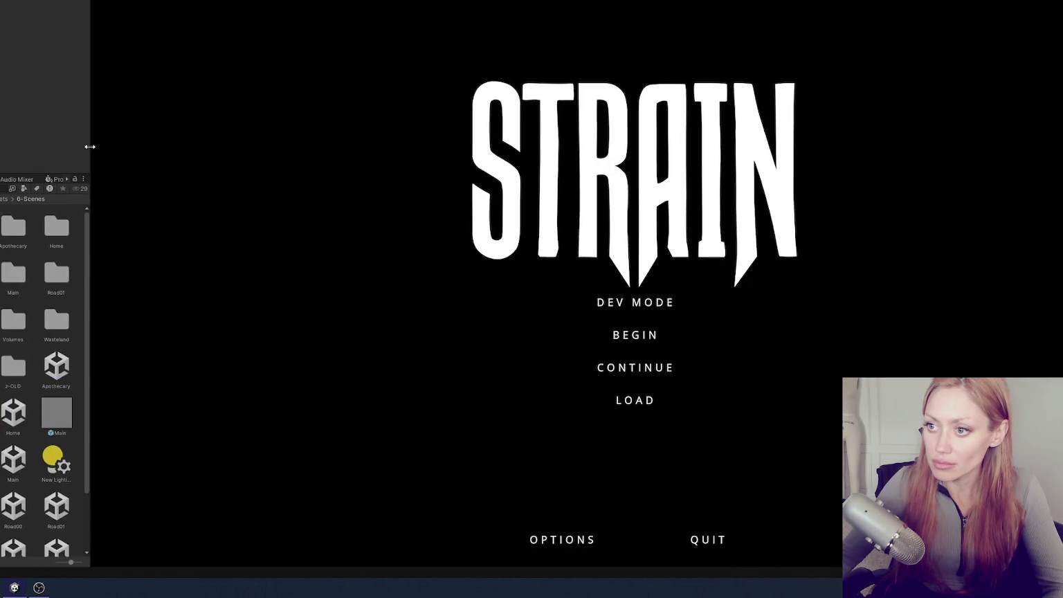
pyautogui.click(629, 312)
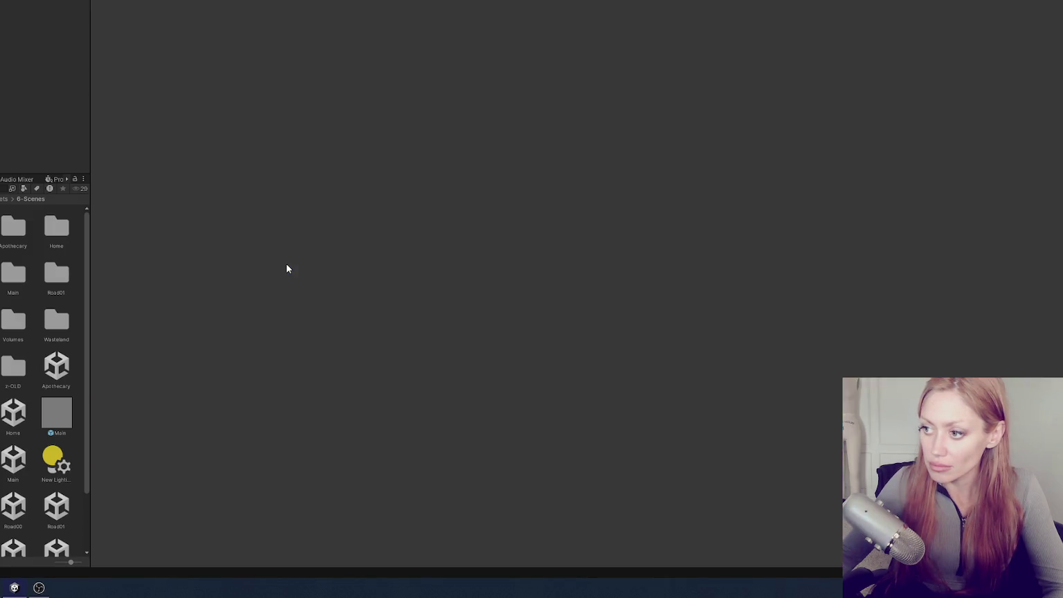
# Walk past the planter boxes, through the red door and down the fenced street toward the houses
pyautogui.press('w')
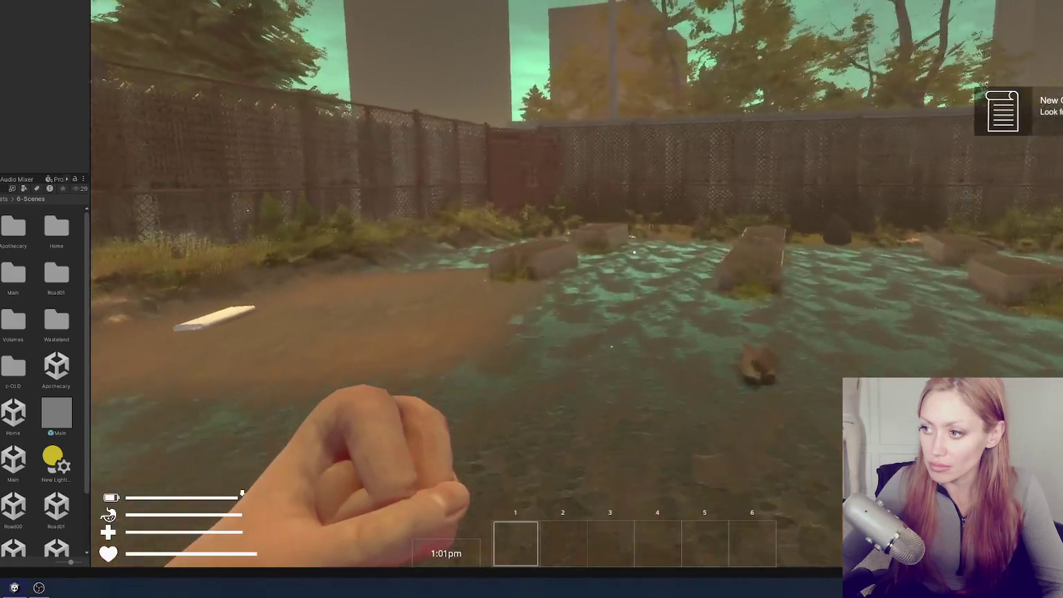
pyautogui.press('w')
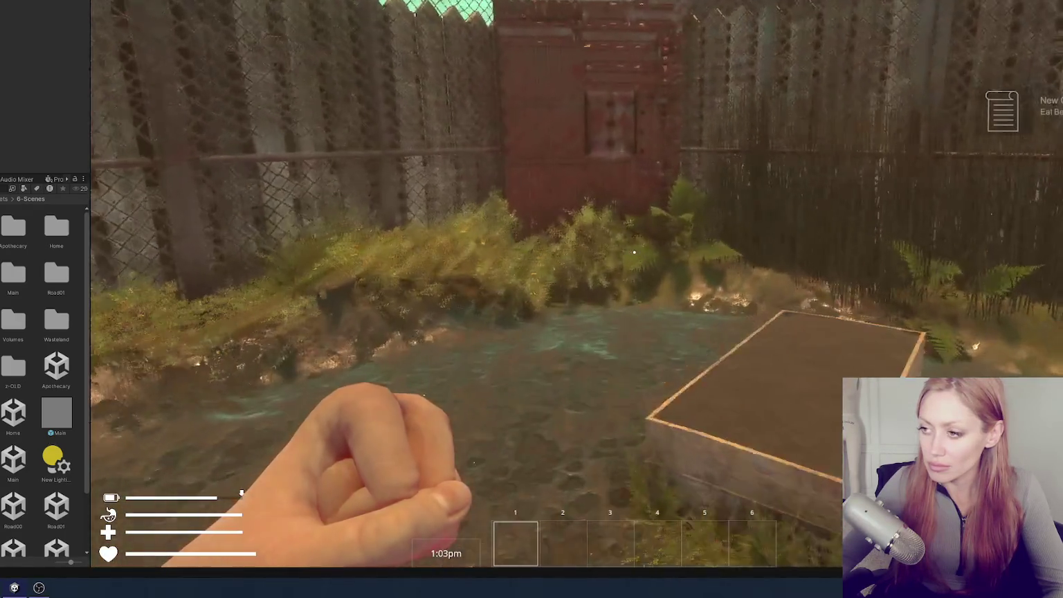
pyautogui.press('e')
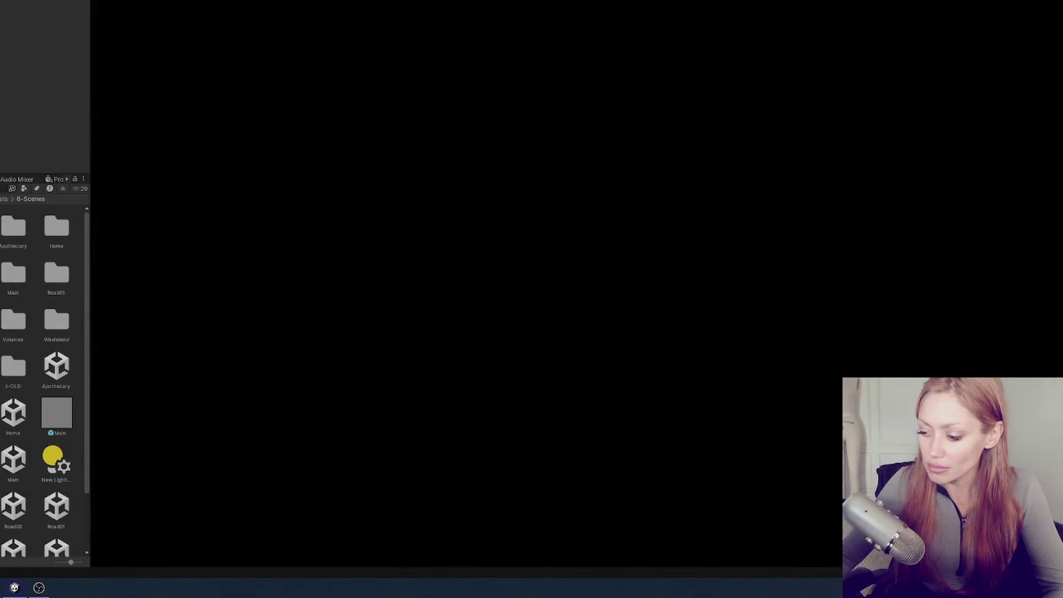
pyautogui.press('w')
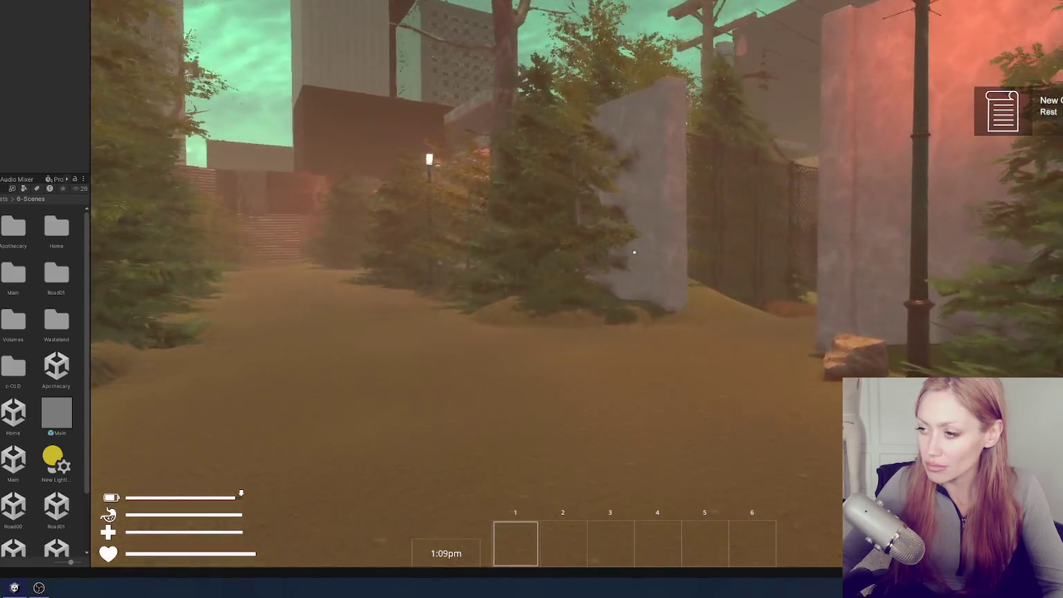
pyautogui.press('w')
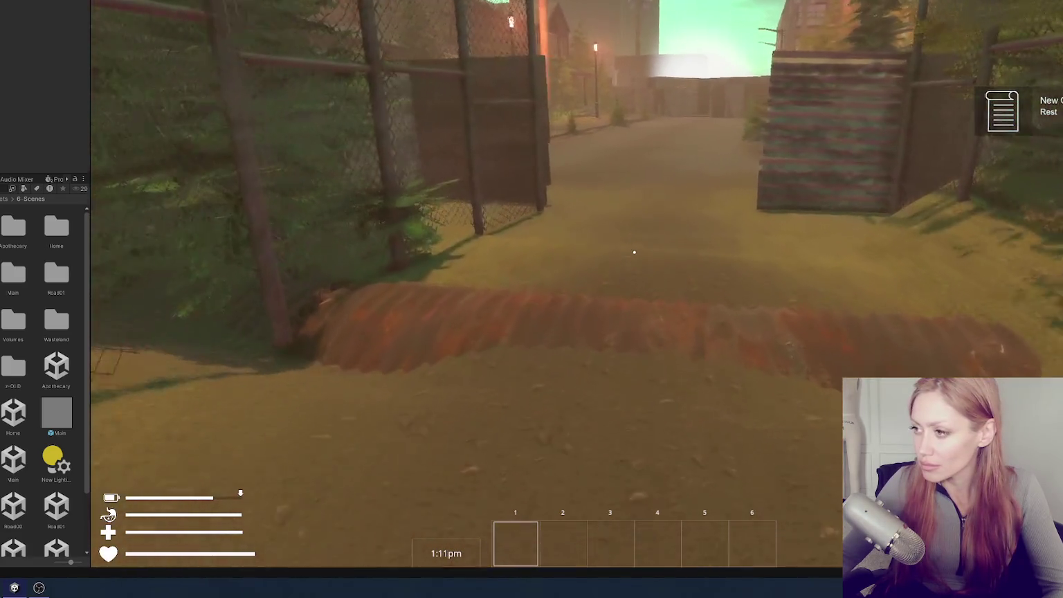
pyautogui.press('w')
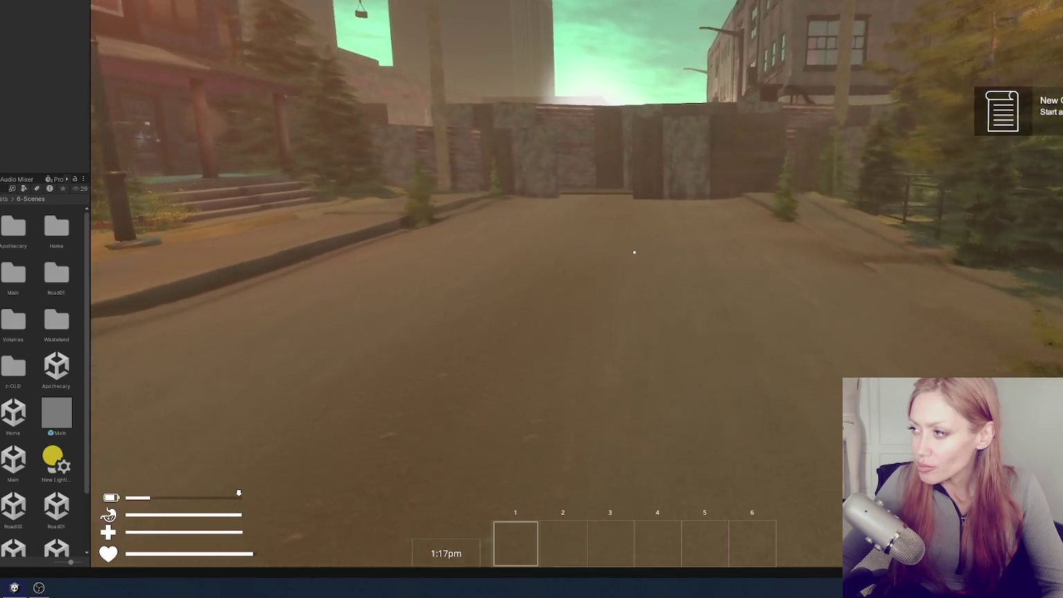
# Walk through the alley to the red crate and smash it to collect a spring
pyautogui.press('w')
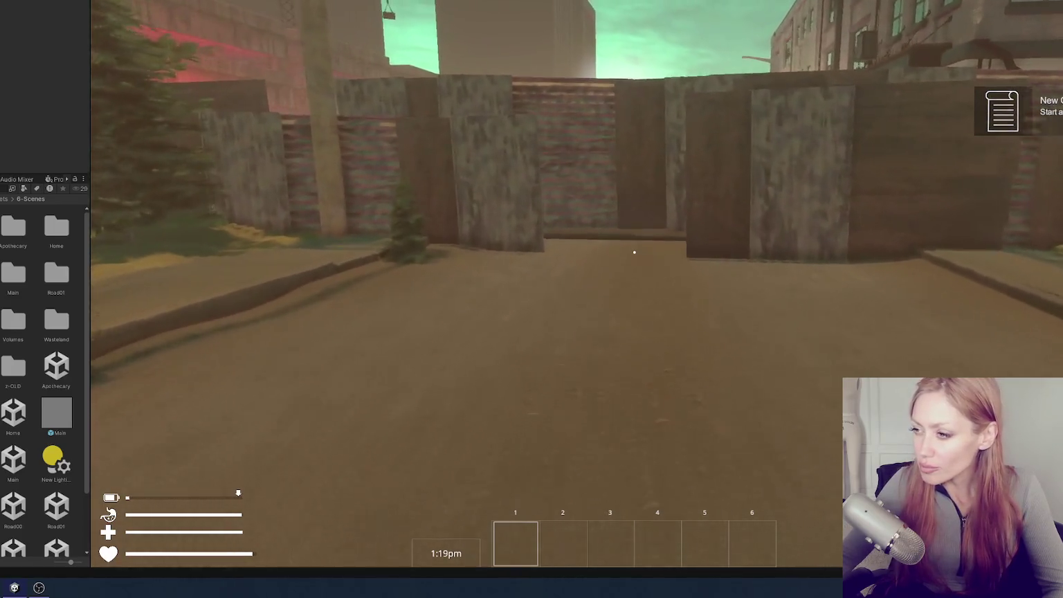
pyautogui.press('w')
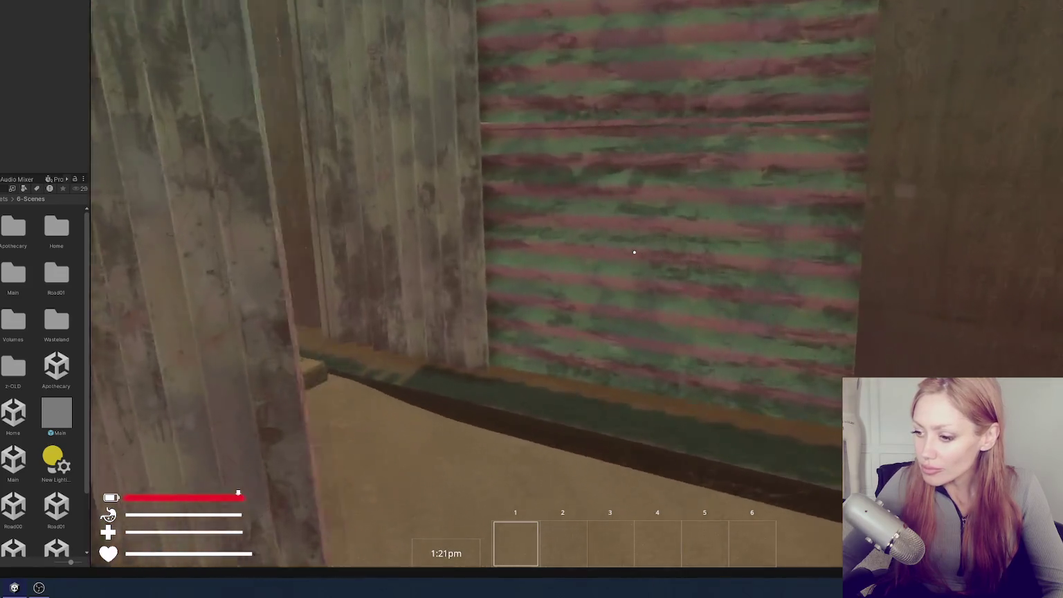
pyautogui.press('w')
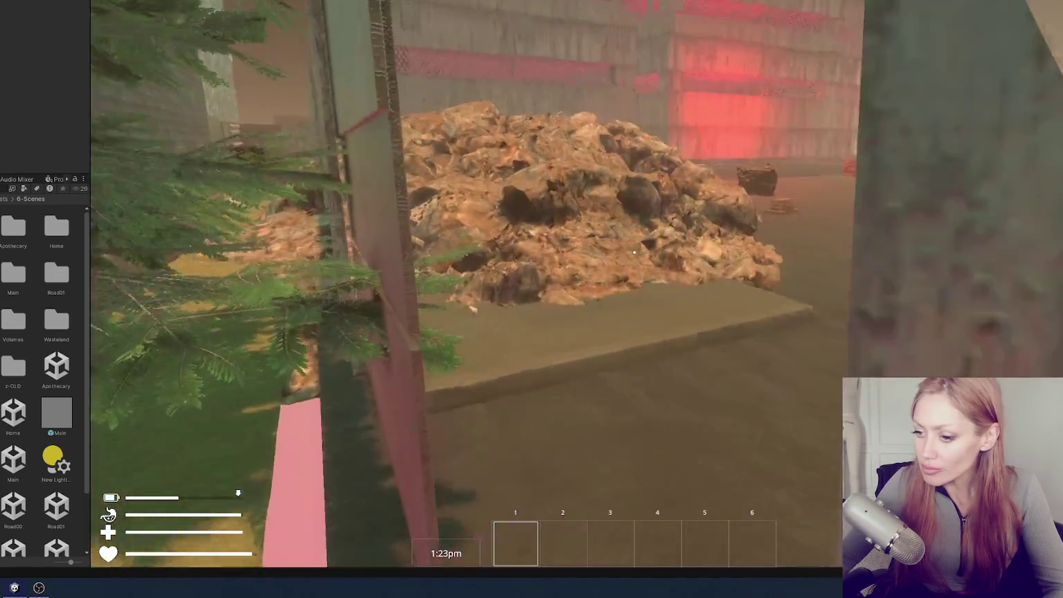
pyautogui.press('w')
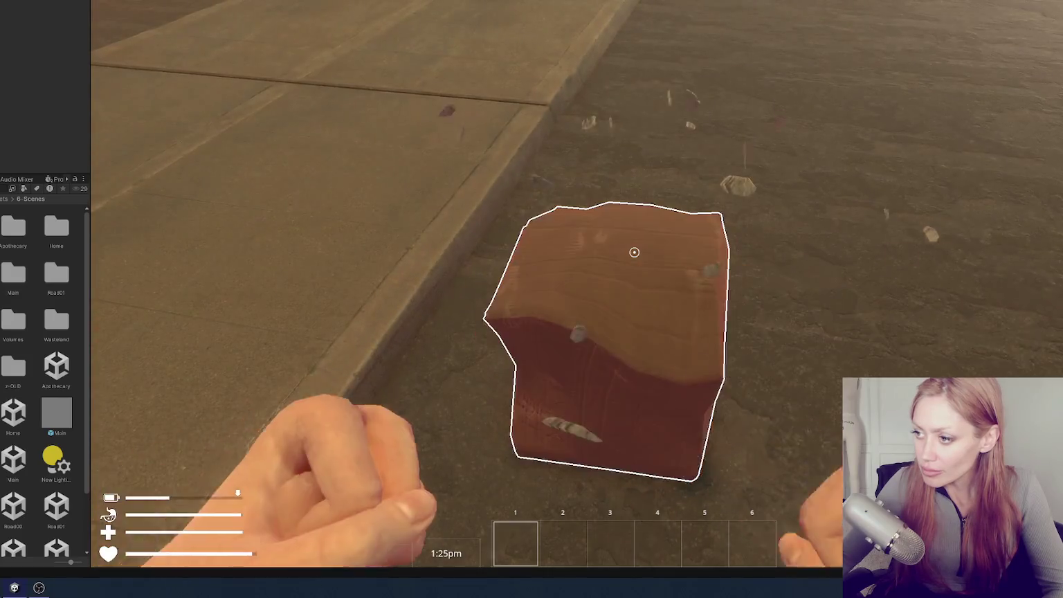
pyautogui.click(634, 252)
pyautogui.click(634, 252)
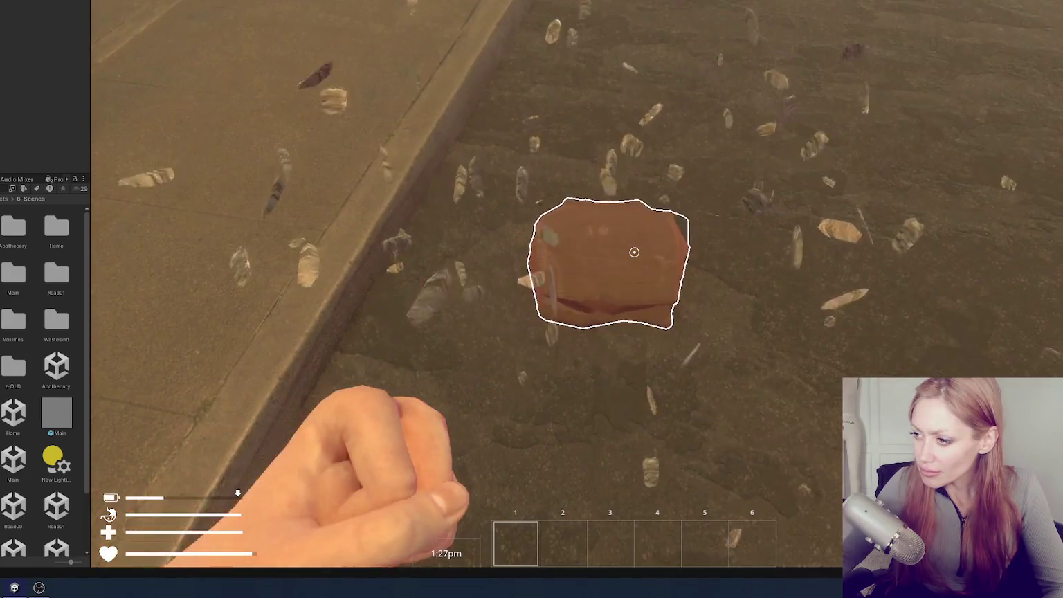
pyautogui.click(634, 252)
# Smash the brick pile and collect its bricks
pyautogui.press('e')
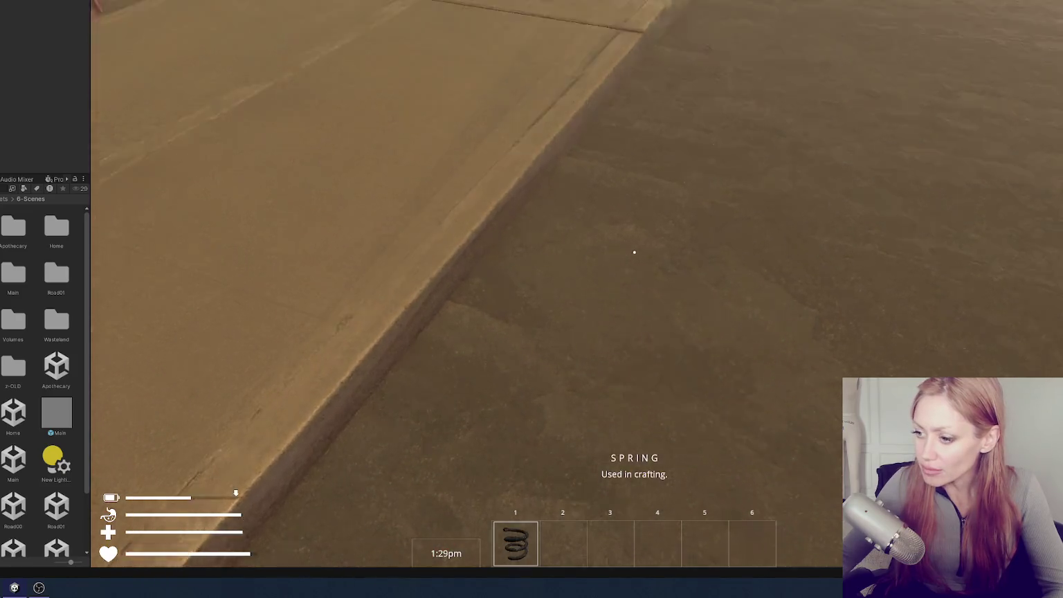
pyautogui.press('w')
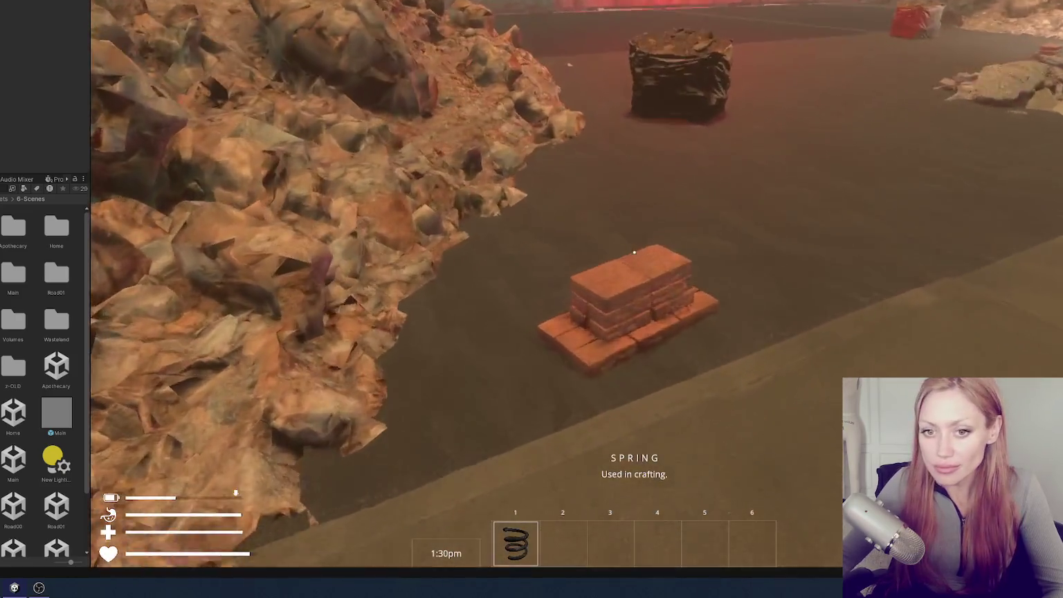
pyautogui.click(634, 251)
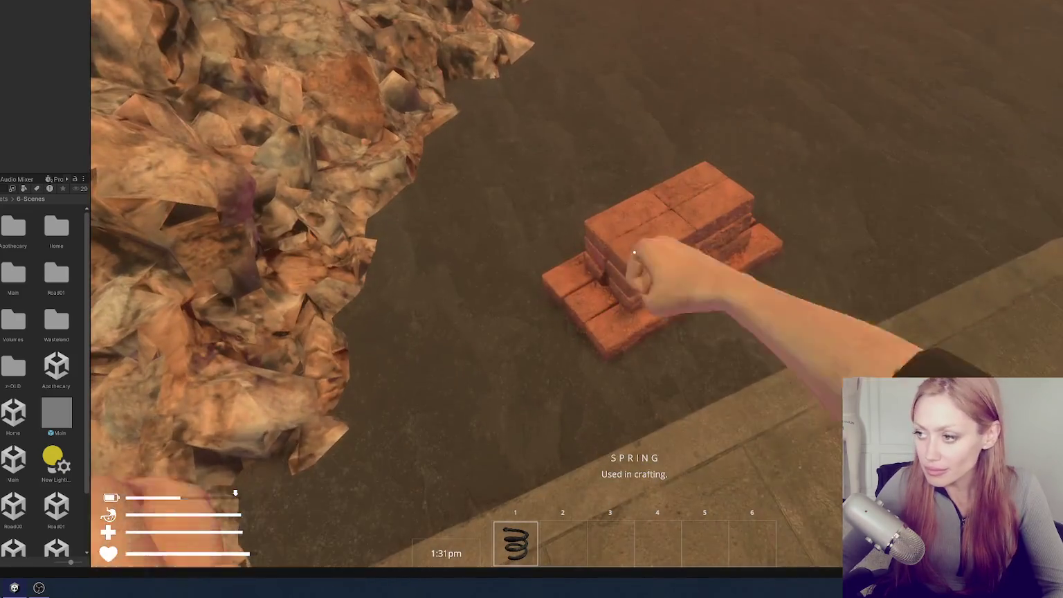
pyautogui.click(633, 252)
pyautogui.click(634, 251)
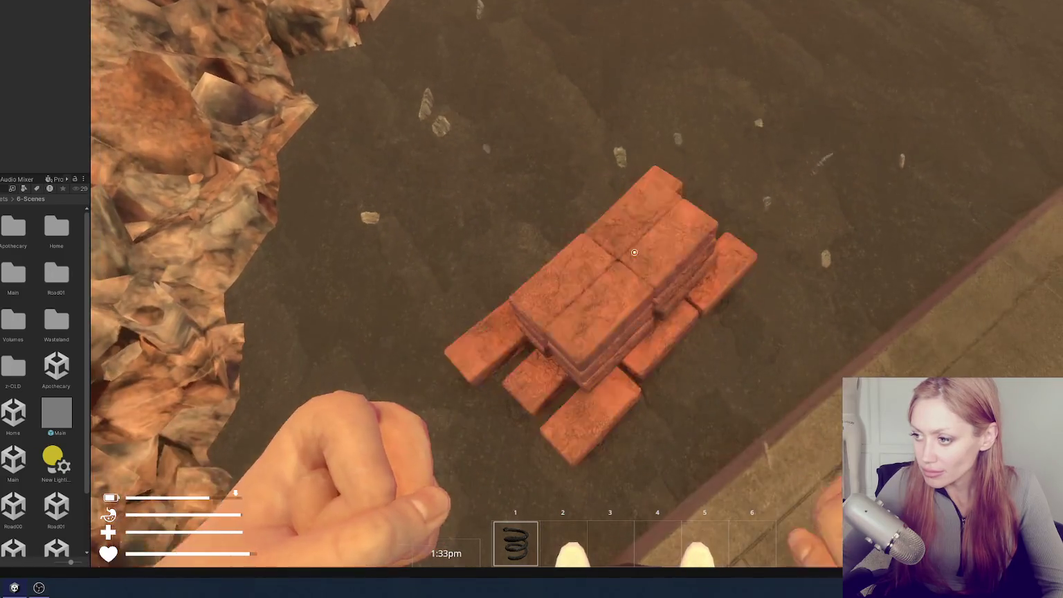
pyautogui.click(634, 252)
pyautogui.click(634, 252)
pyautogui.click(633, 252)
# Break apart the debris pile and the brick stack into the hotbar
pyautogui.press('w')
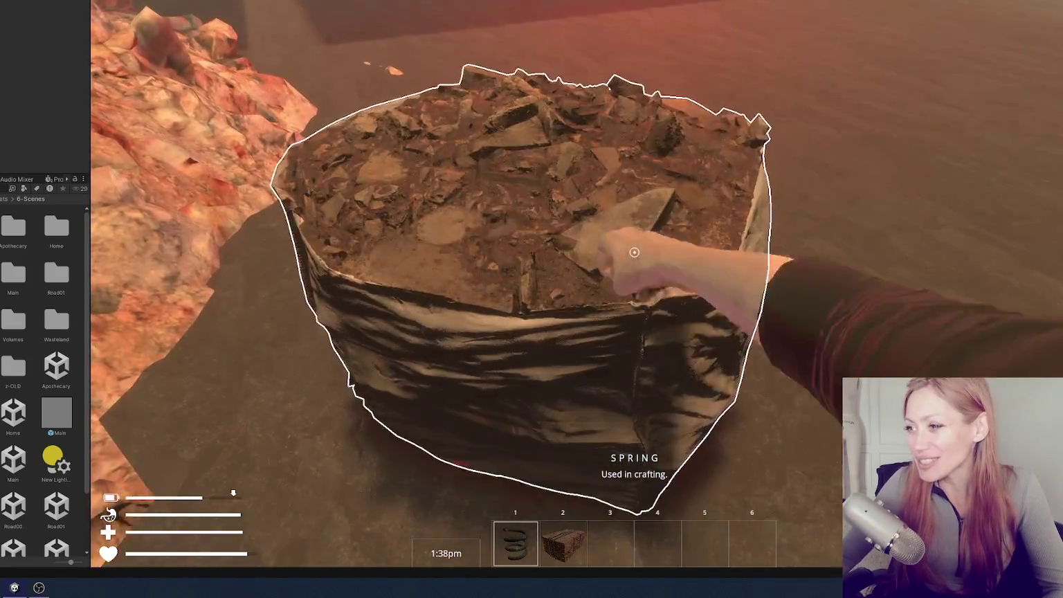
pyautogui.click(633, 252)
pyautogui.click(633, 252)
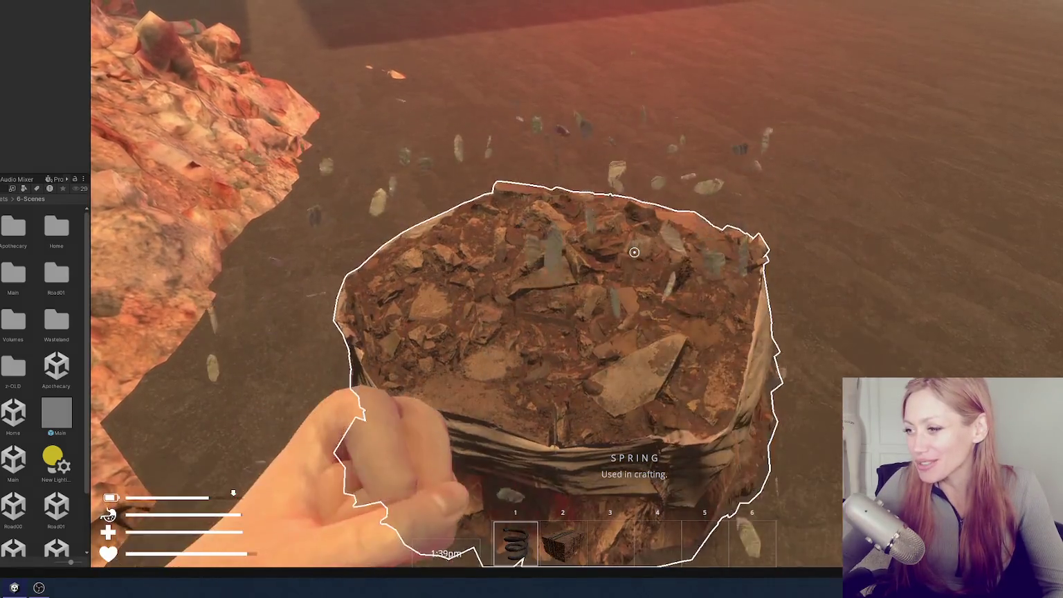
pyautogui.click(634, 252)
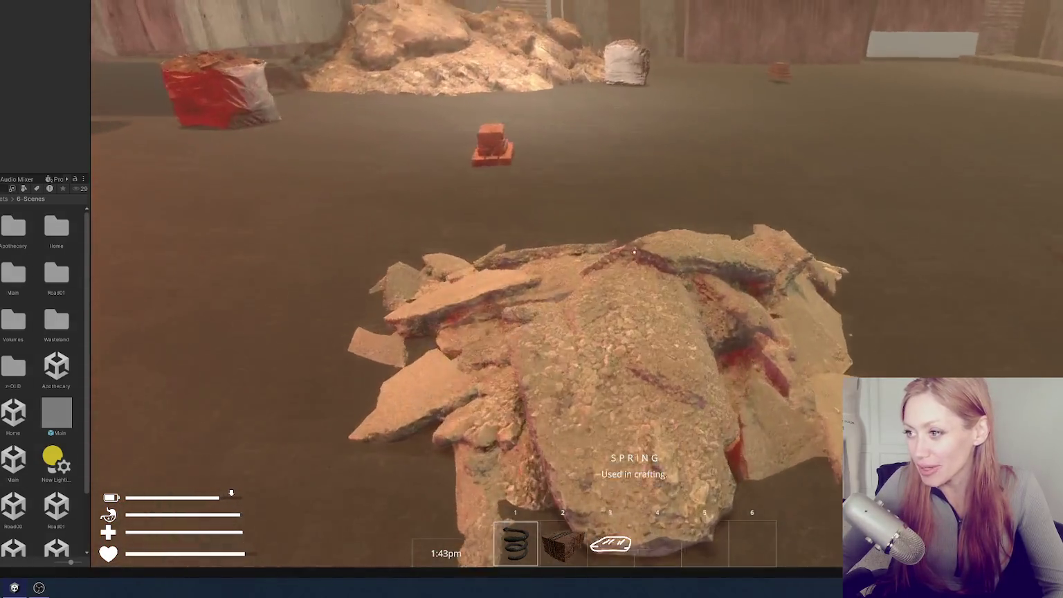
pyautogui.press('w')
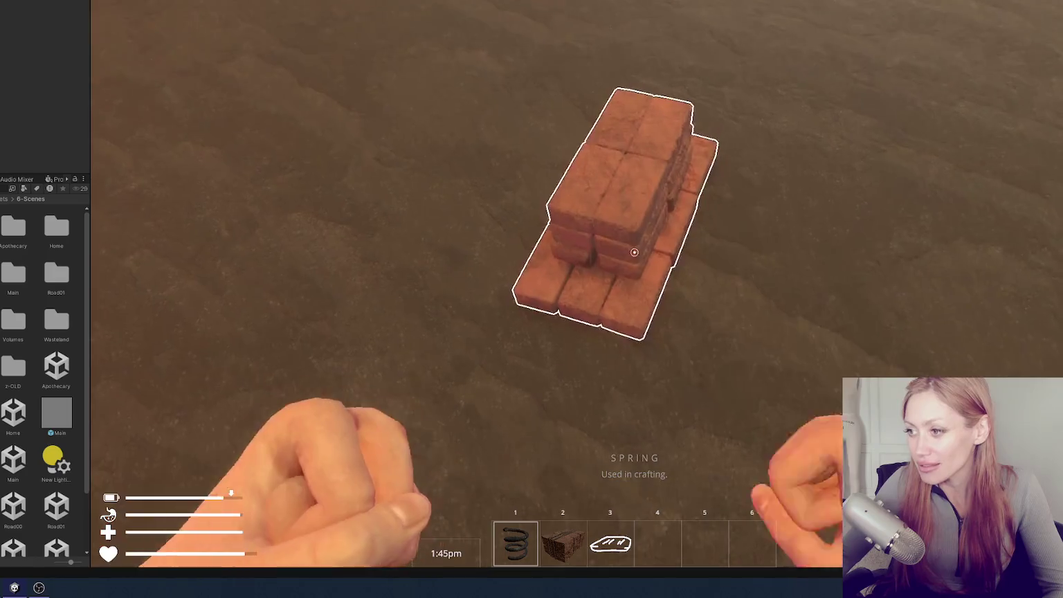
pyautogui.click(634, 252)
pyautogui.click(633, 252)
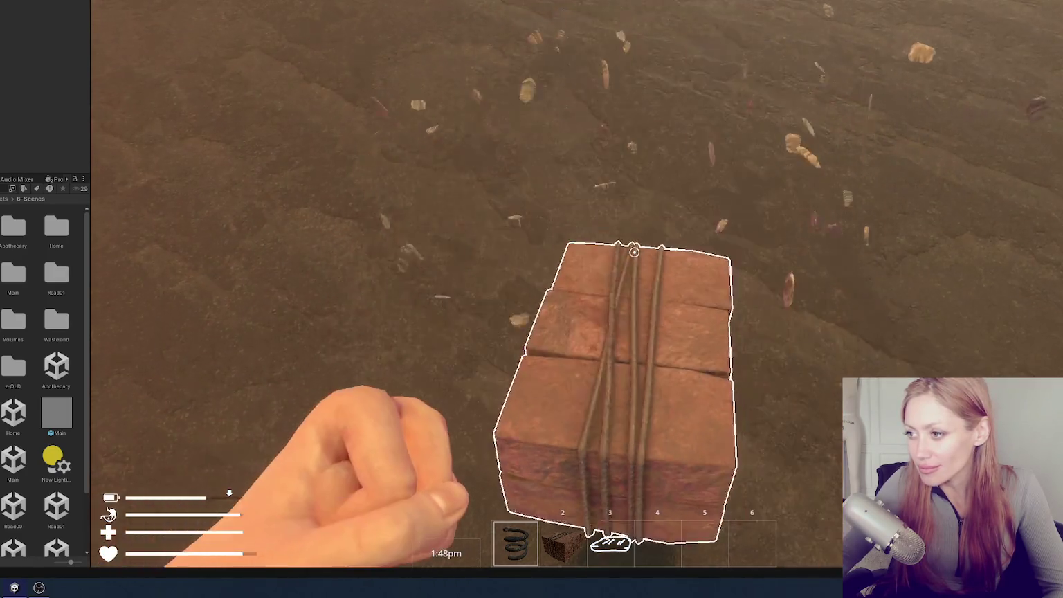
pyautogui.click(633, 251)
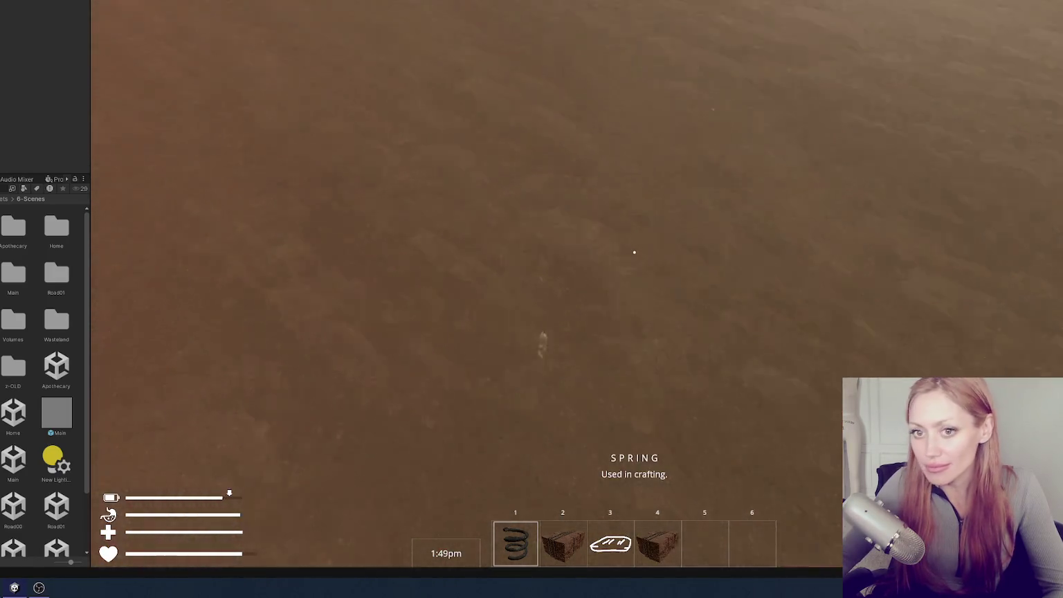
# Punch open the red-white and white sacks to collect the bar item
pyautogui.press('w')
pyautogui.click(634, 252)
pyautogui.click(633, 251)
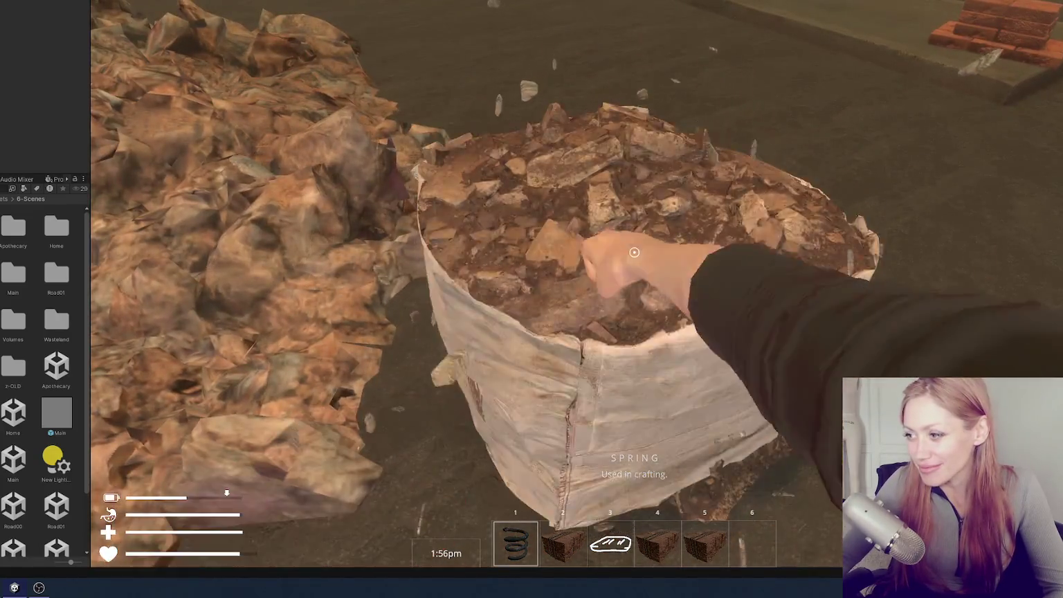
pyautogui.click(634, 252)
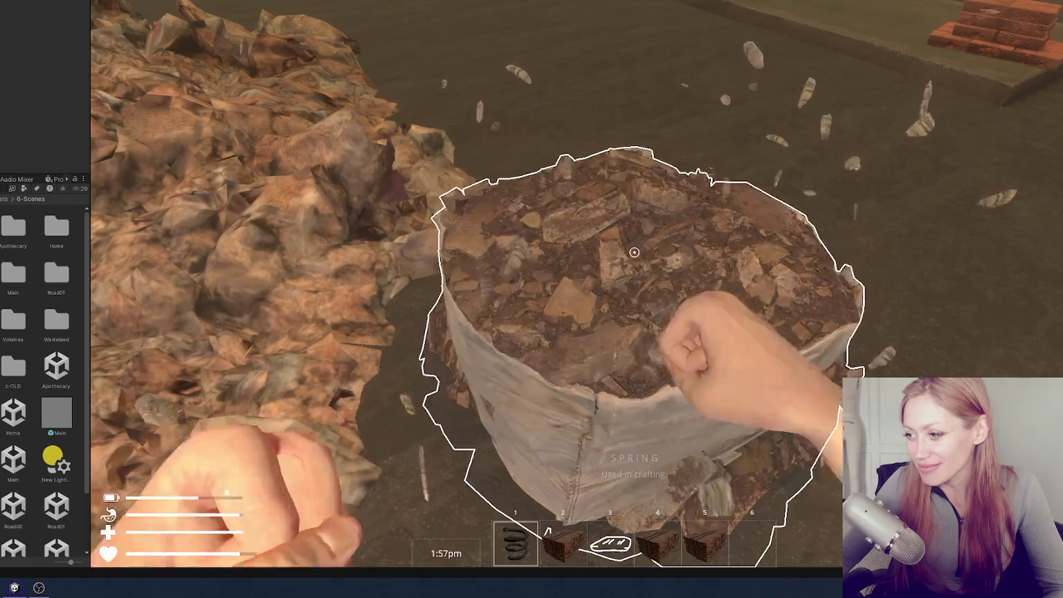
pyautogui.click(634, 252)
pyautogui.click(633, 252)
pyautogui.press('w')
pyautogui.click(634, 251)
pyautogui.click(634, 252)
pyautogui.click(634, 252)
pyautogui.press('w')
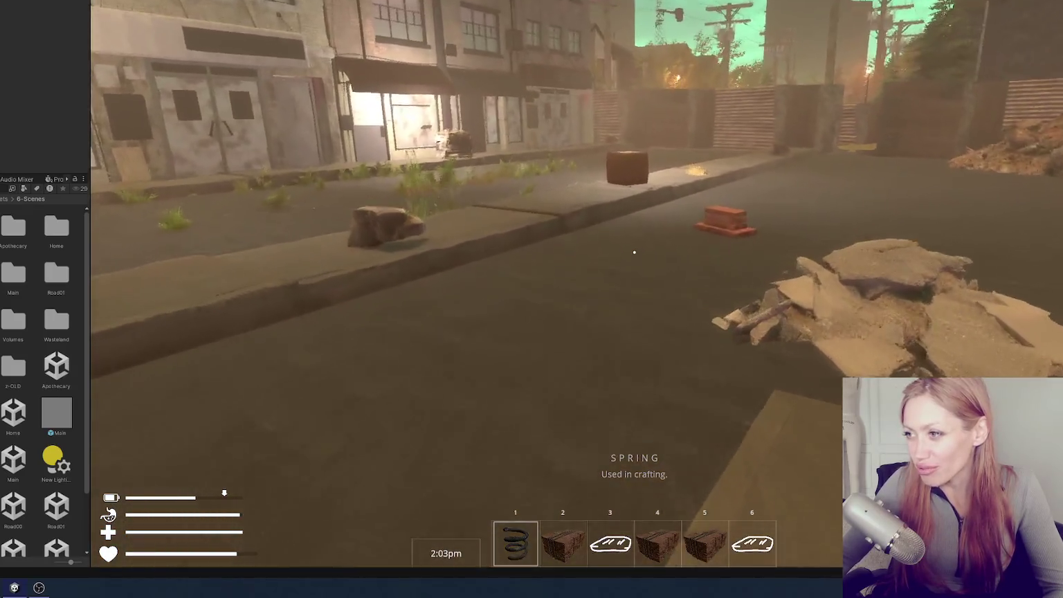
# Walk along the street and fenced alley past the pillars and go through the red door
pyautogui.press('w')
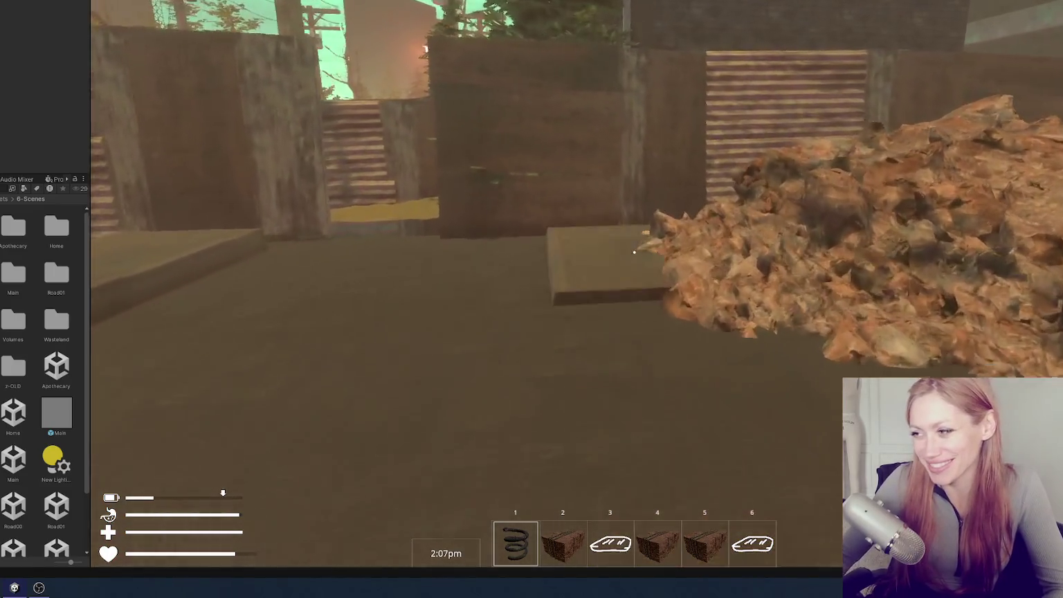
pyautogui.press('w')
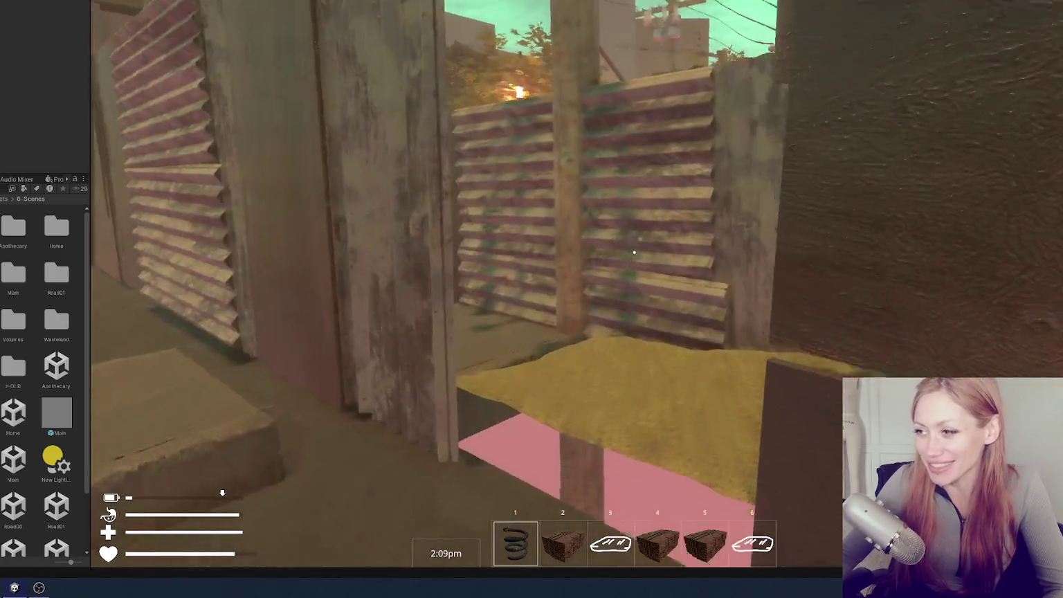
pyautogui.press('w')
pyautogui.press('w')
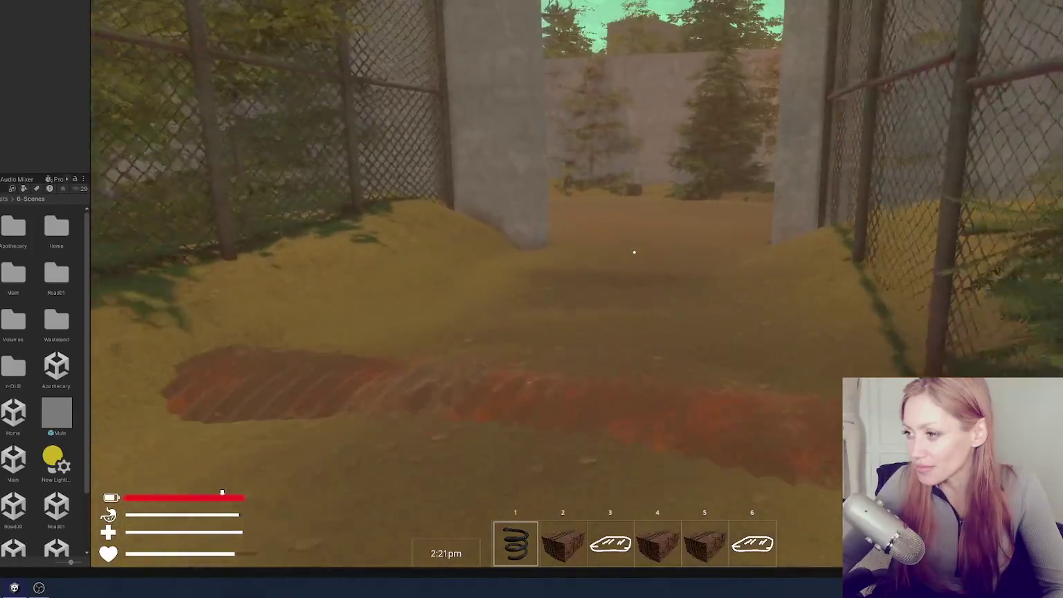
pyautogui.press('w')
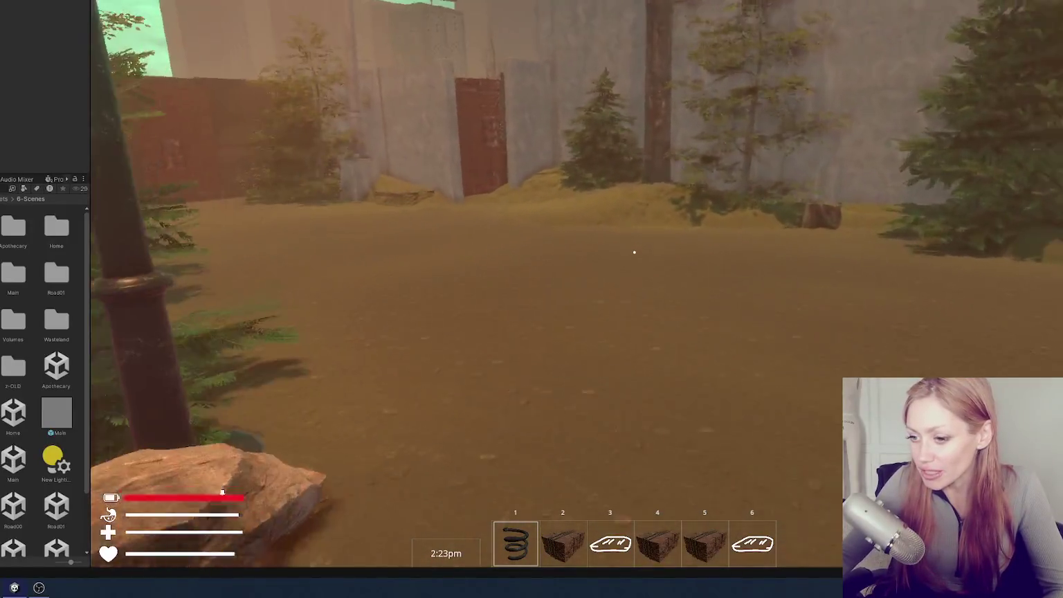
pyautogui.press('w')
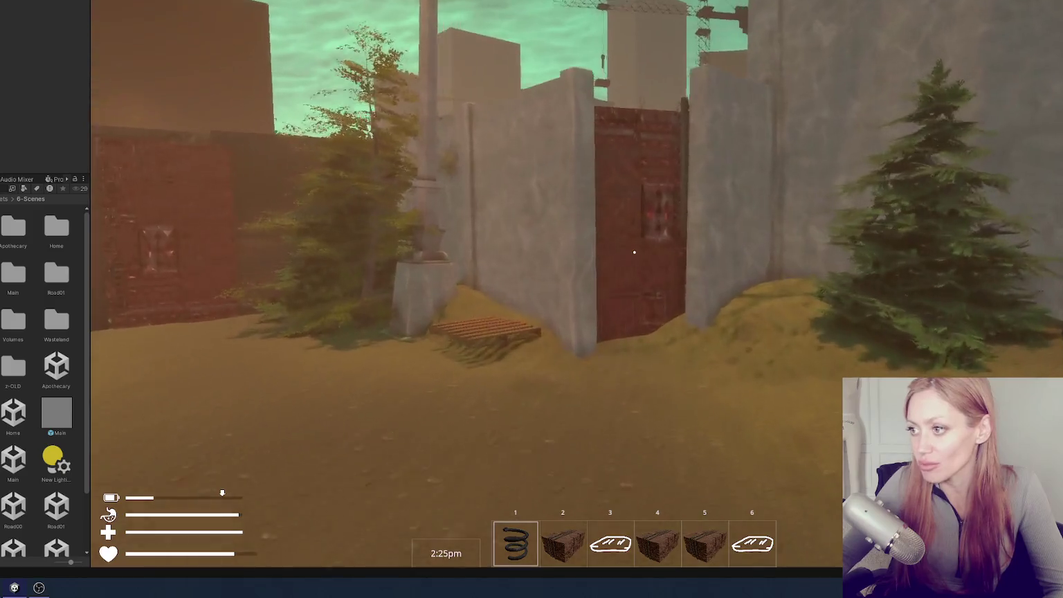
pyautogui.press('e')
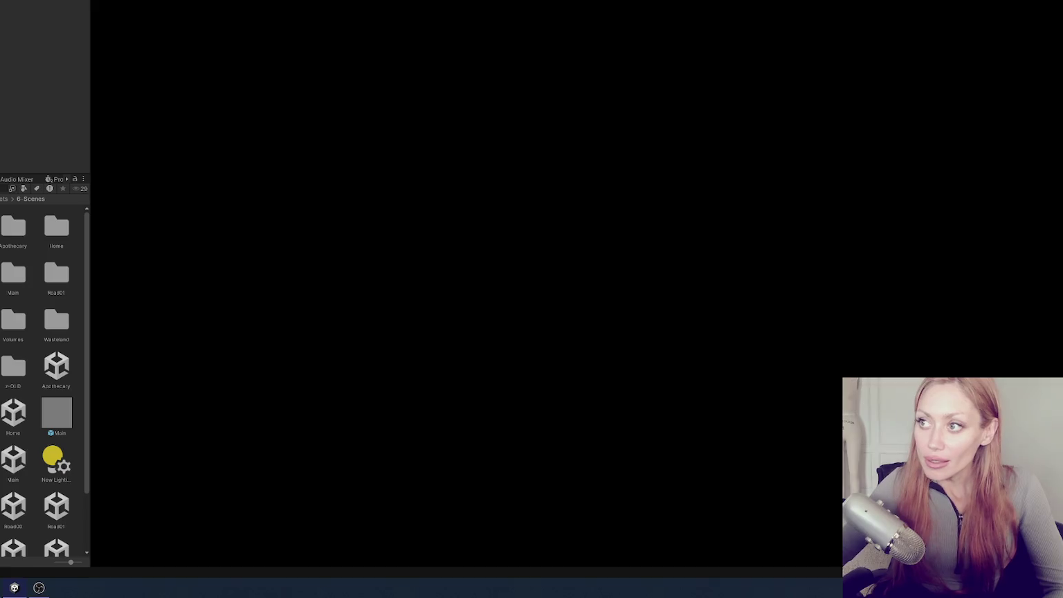
# Cross the loaded garden and bring up the pause menu's buildable items
pyautogui.press('w')
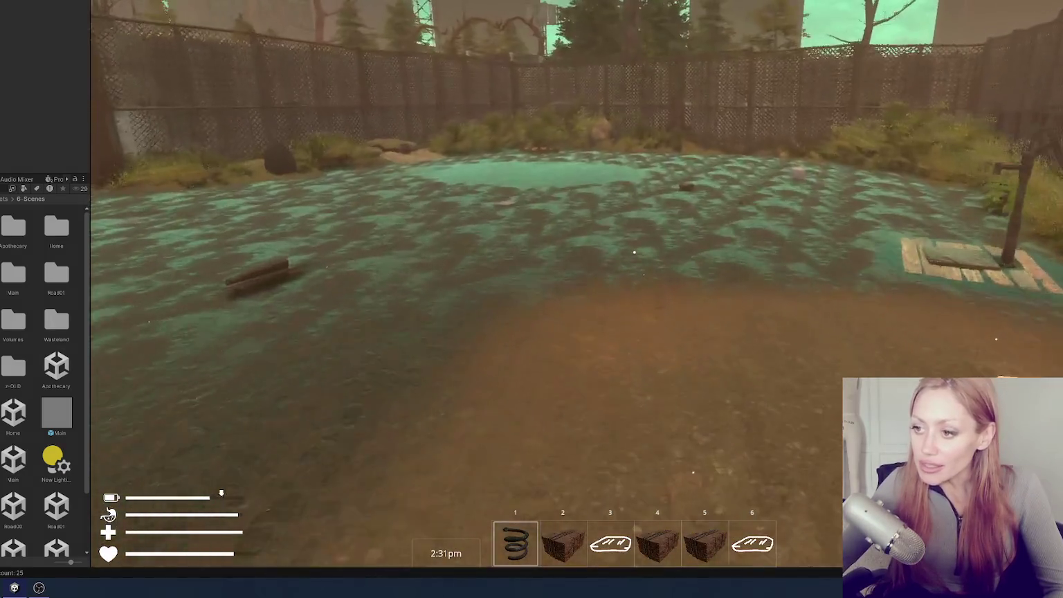
pyautogui.press('w')
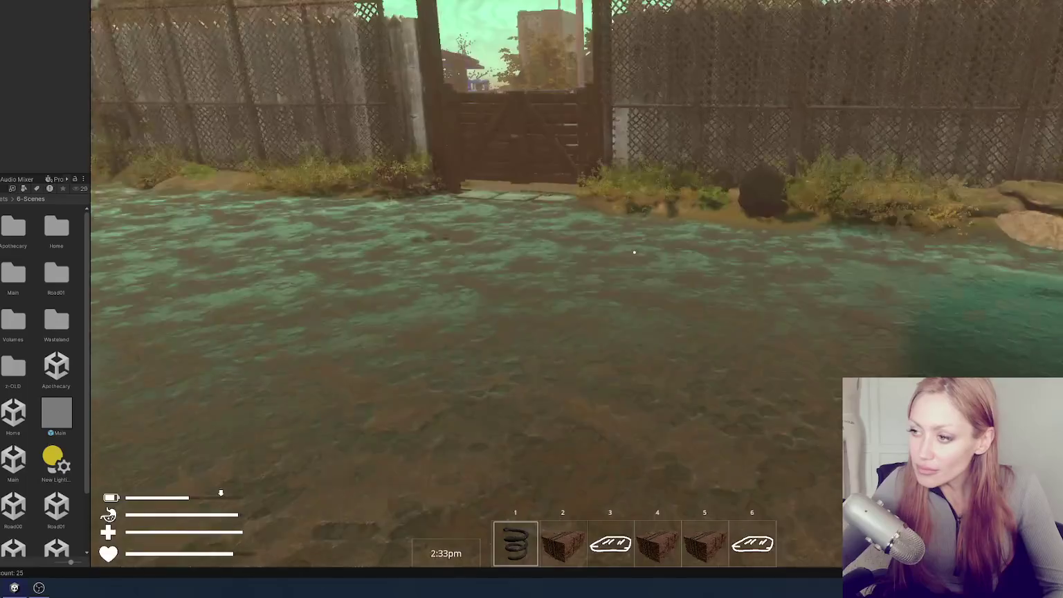
pyautogui.press('Escape')
pyautogui.click(858, 8)
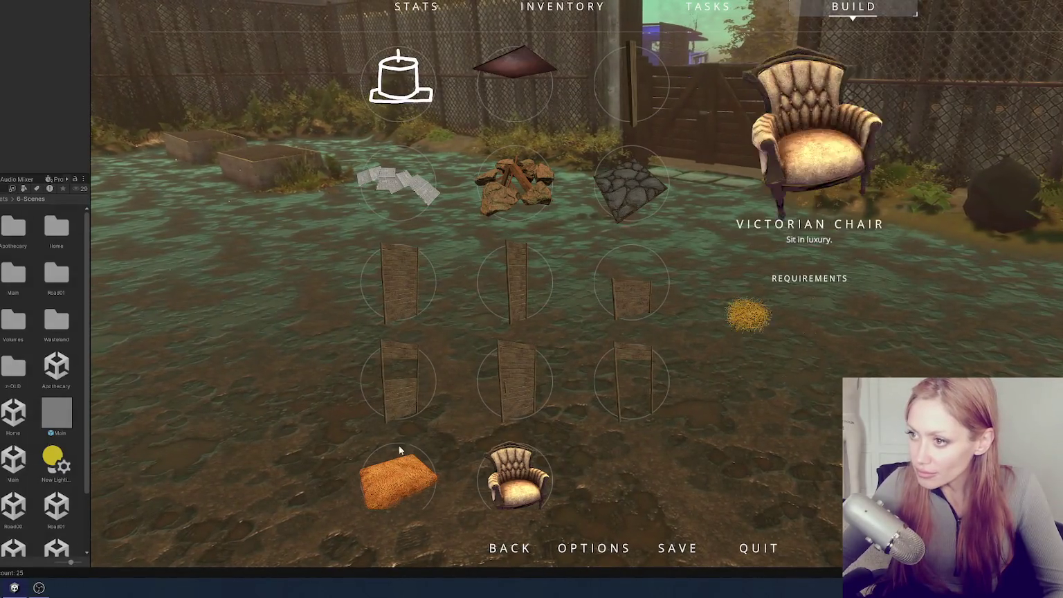
# Select Ceiling Metal from the build catalogue, then close and reopen the pause menu
pyautogui.click(538, 113)
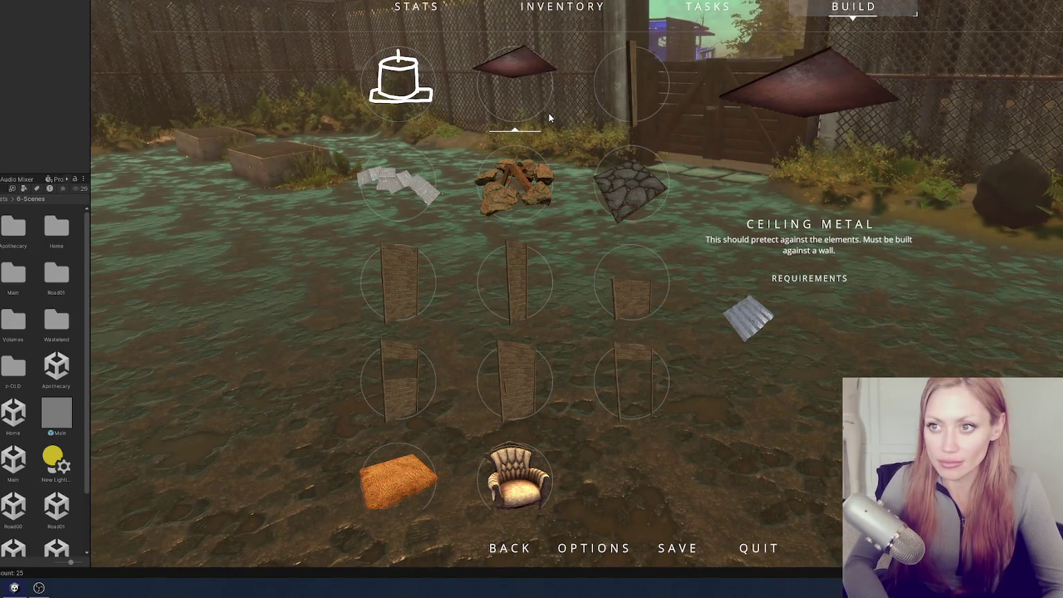
pyautogui.press('Escape')
pyautogui.press('Escape')
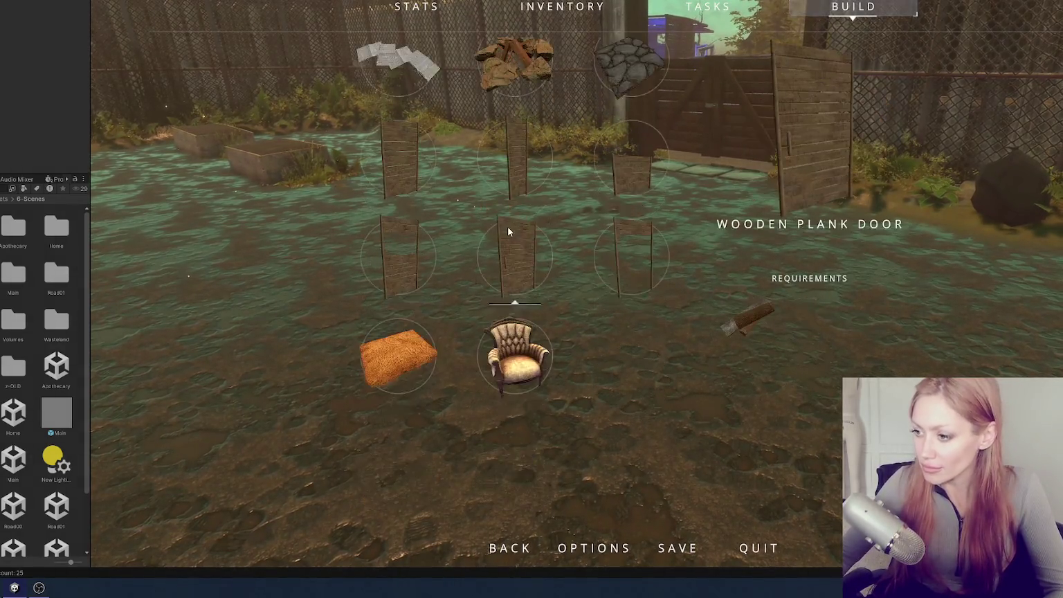
pyautogui.press('Escape')
pyautogui.press('Escape')
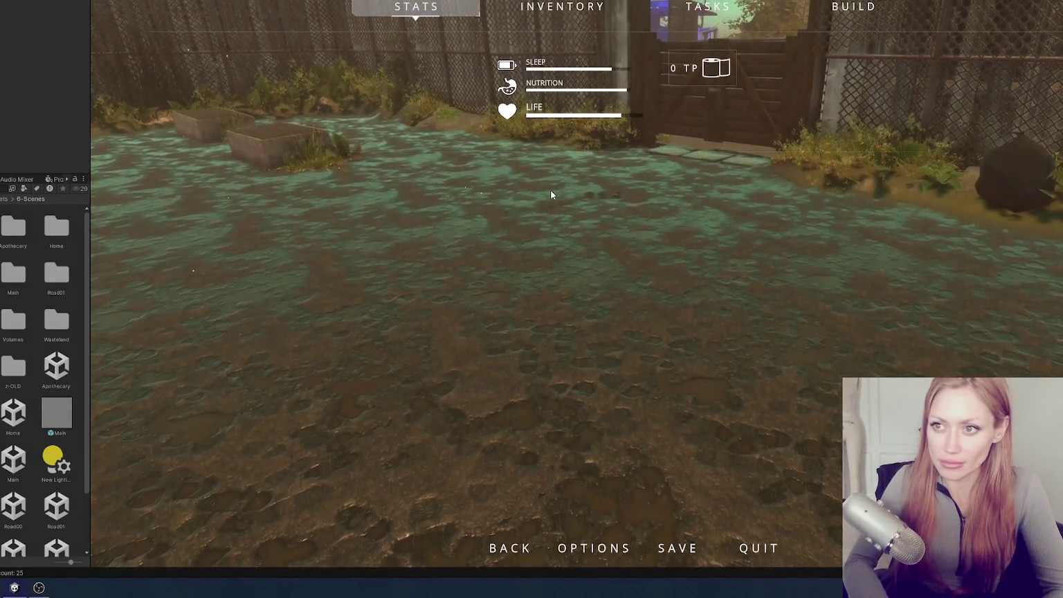
# Pick Window from the build catalogue, cancel its placement and reopen the pause menu
pyautogui.click(854, 7)
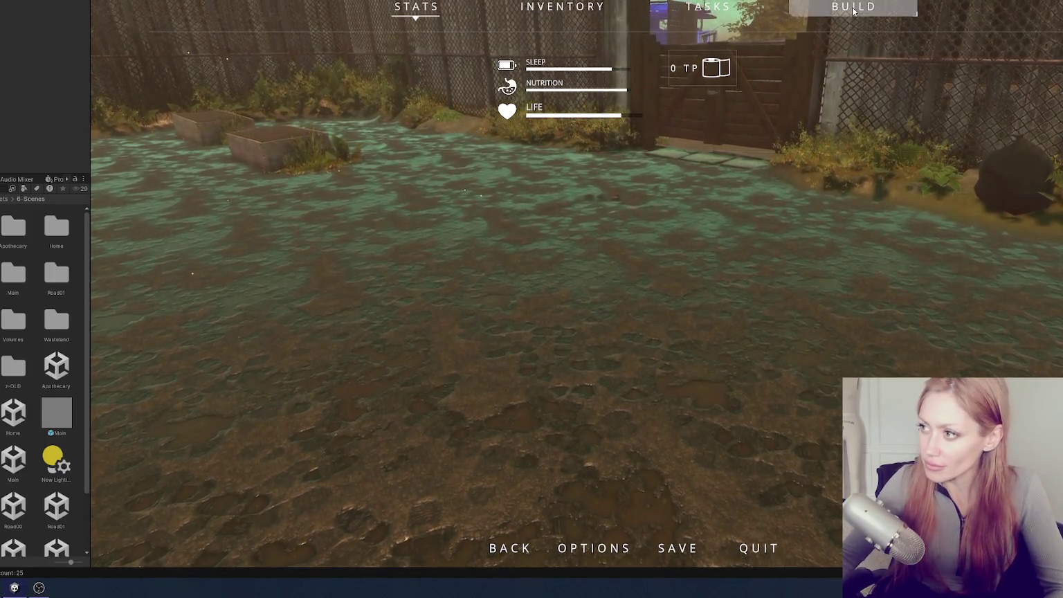
pyautogui.scroll(-8, 516, 245)
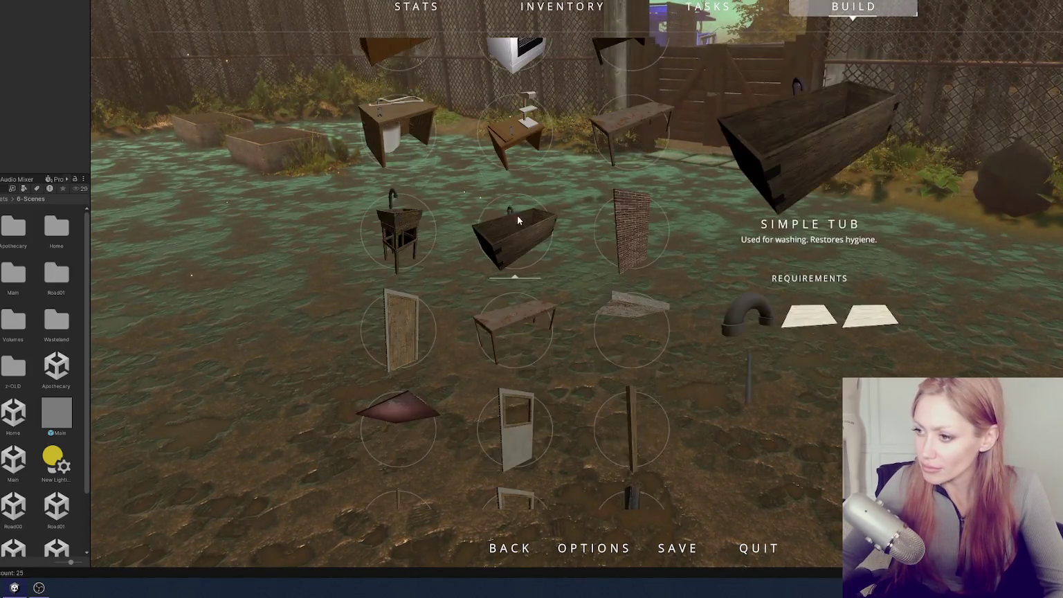
pyautogui.click(533, 139)
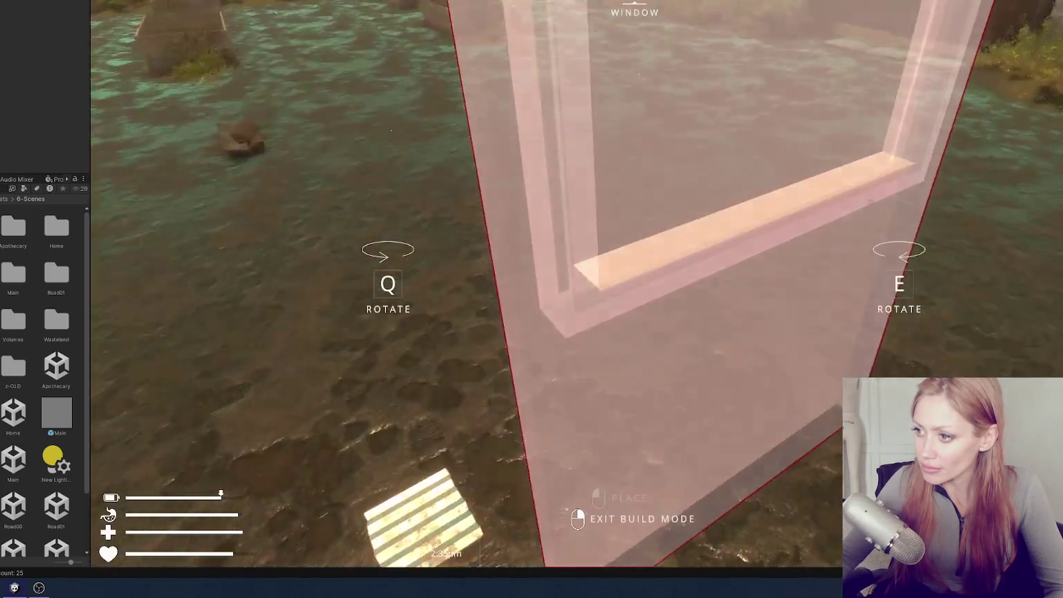
pyautogui.rightClick(634, 252)
pyautogui.rightClick(634, 252)
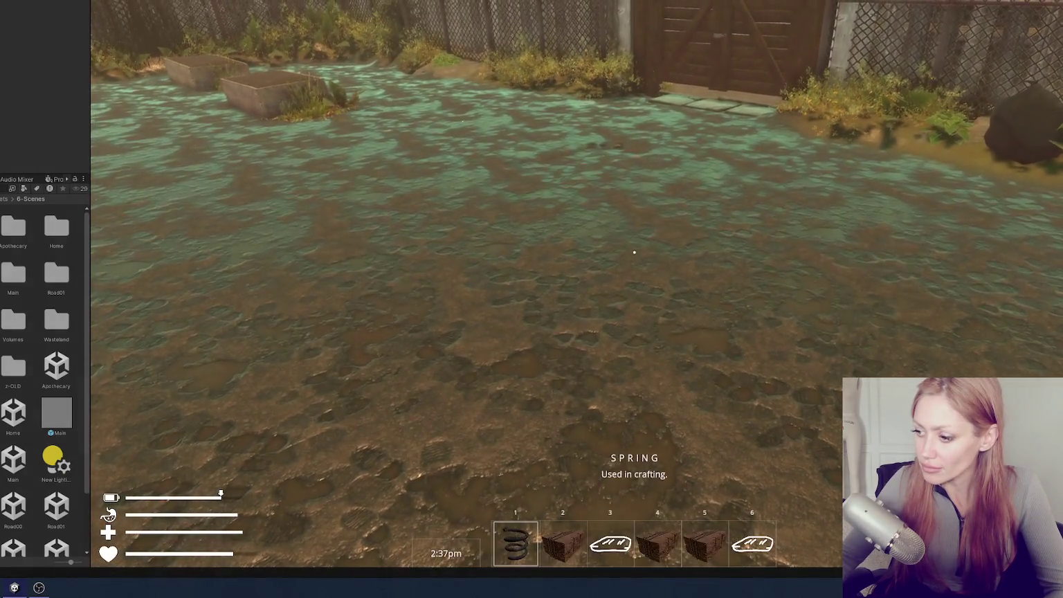
pyautogui.press('Escape')
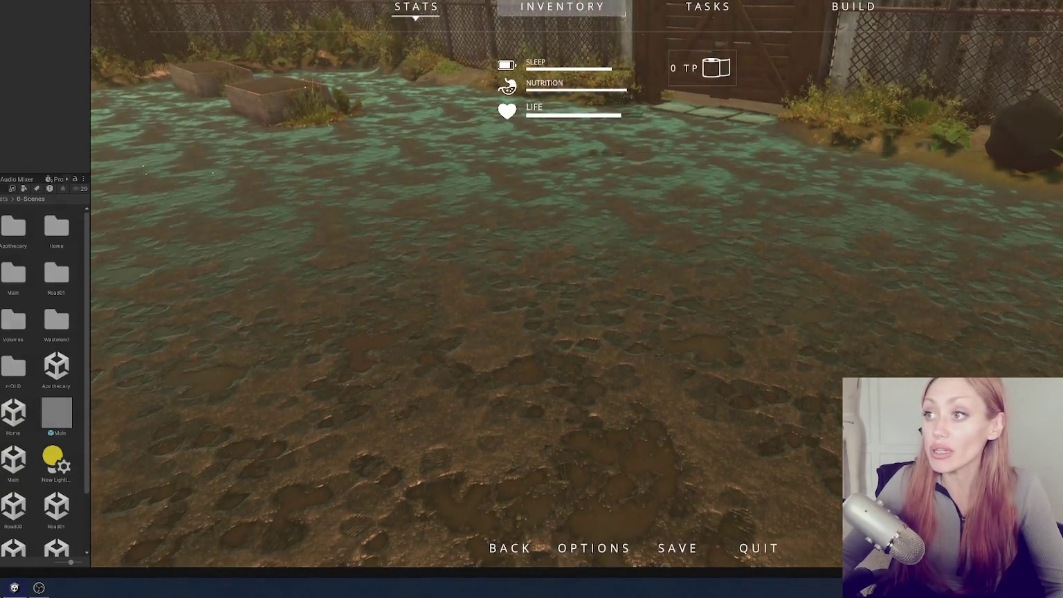
pyautogui.moveTo(92, 255); pyautogui.dragTo(280, 247)
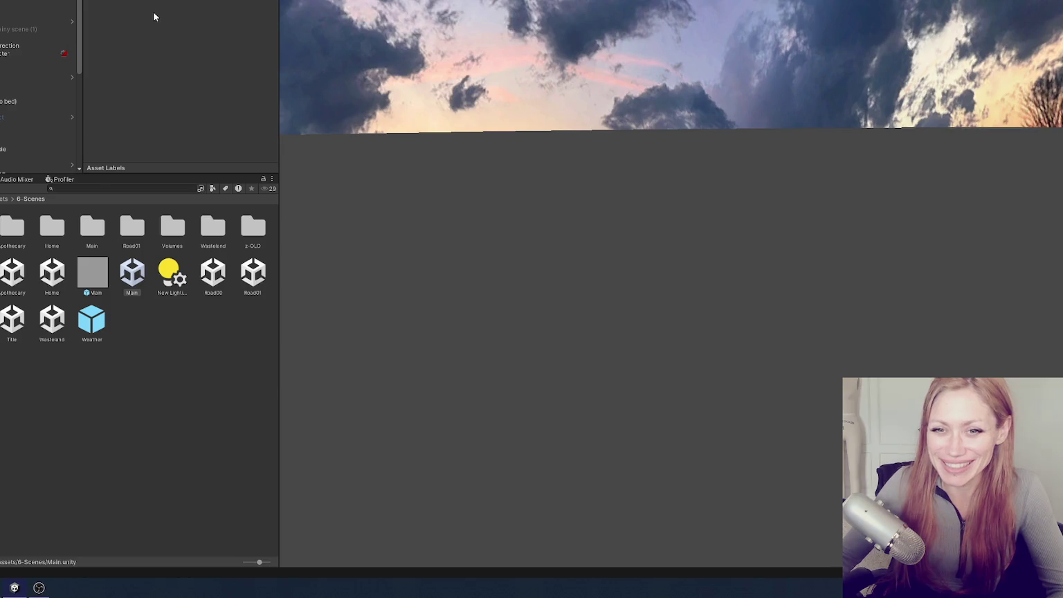
# Swap Element 10's WoodenBarricade for the Hoarding prefab, then select the Wasteland scene's chunk
pyautogui.scroll(-2, 176, 23)
pyautogui.scroll(-6, 147, 66)
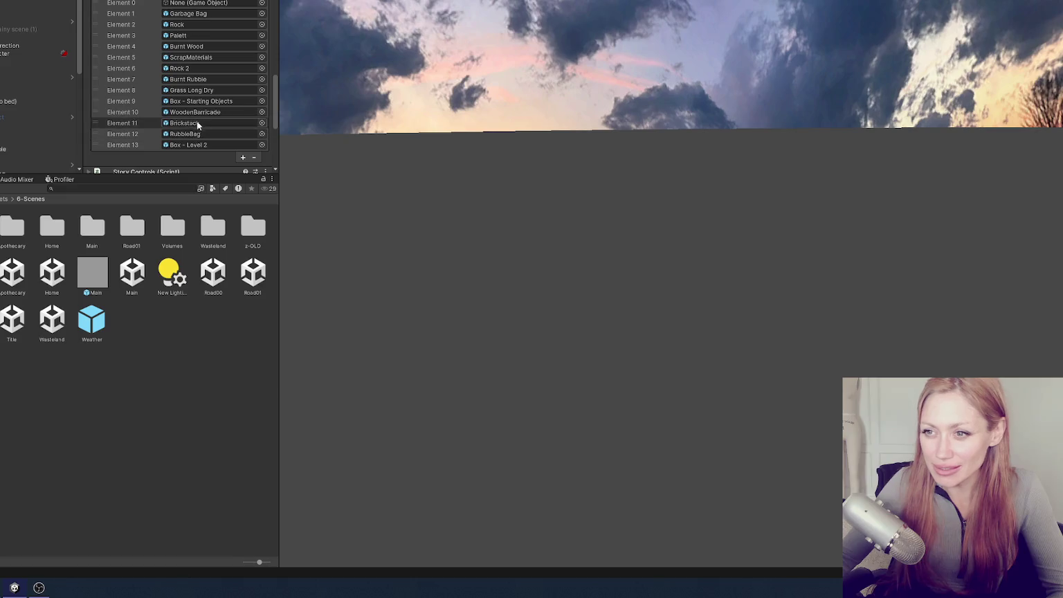
pyautogui.click(197, 112)
pyautogui.moveTo(214, 412); pyautogui.dragTo(210, 110)
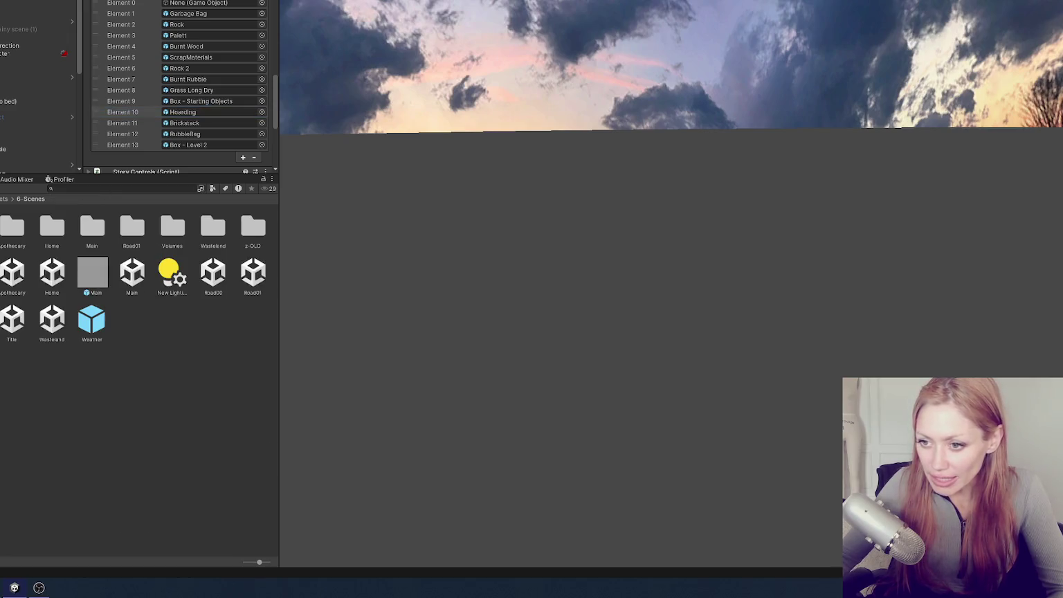
pyautogui.click(51, 324)
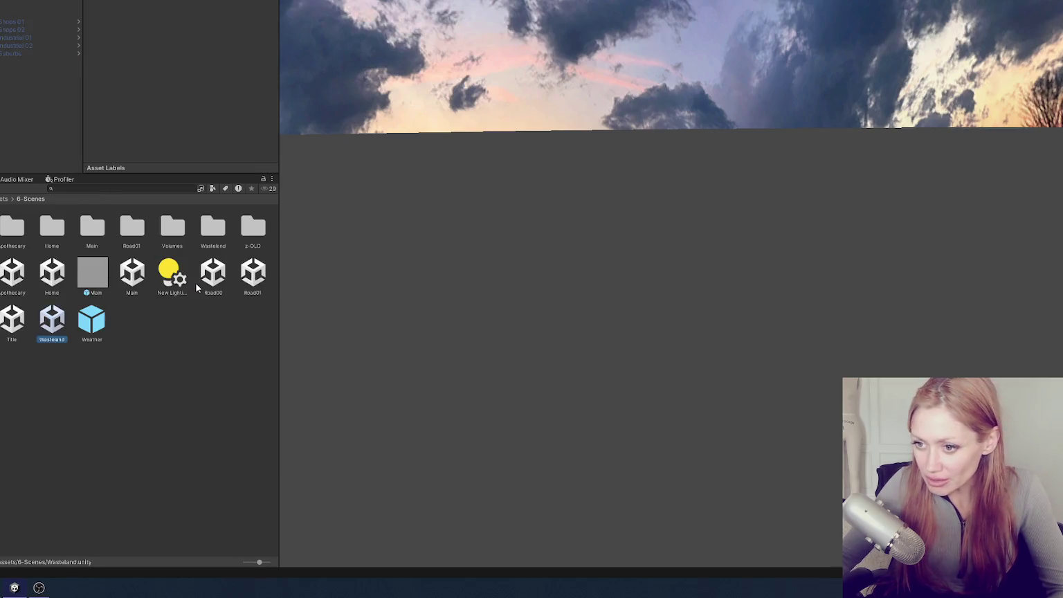
pyautogui.click(72, 45)
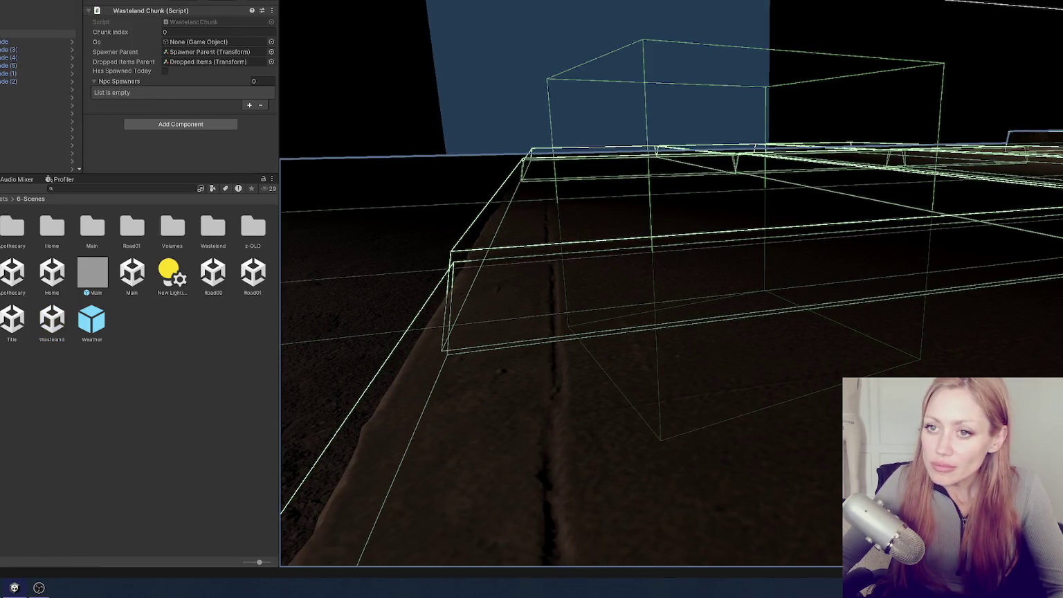
# Set the street spawner cube's Spawn Item Element 0 to 10
pyautogui.click(39, 42)
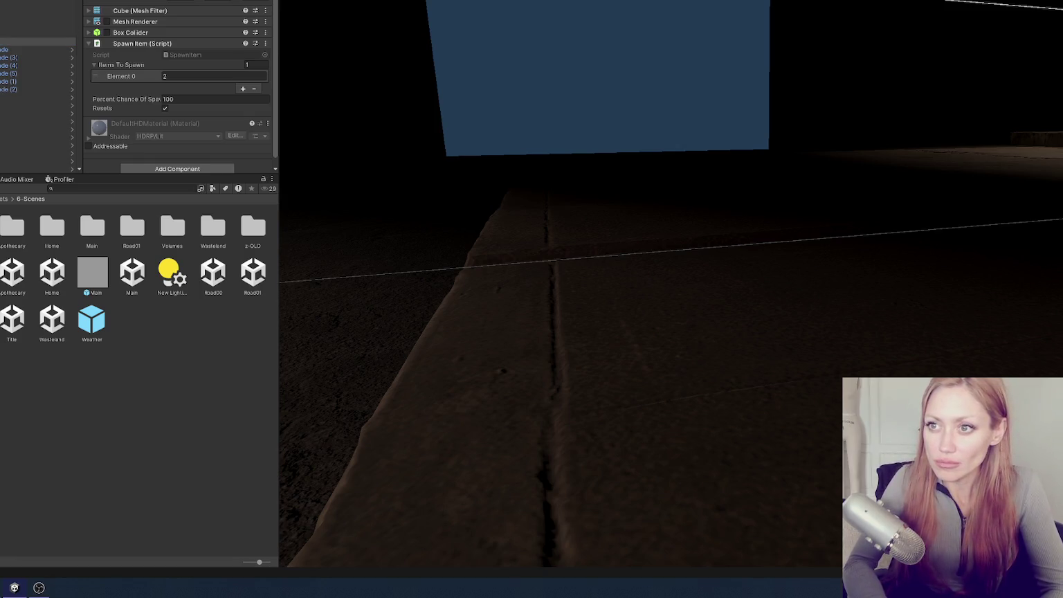
pyautogui.click(190, 74)
pyautogui.write('1')
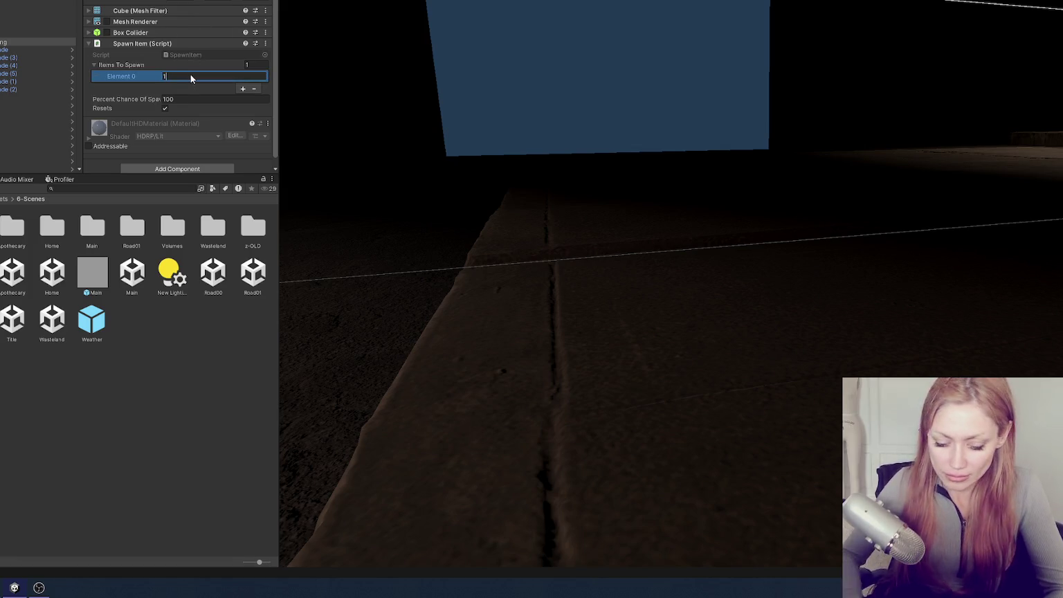
pyautogui.write('0')
pyautogui.press('Return')
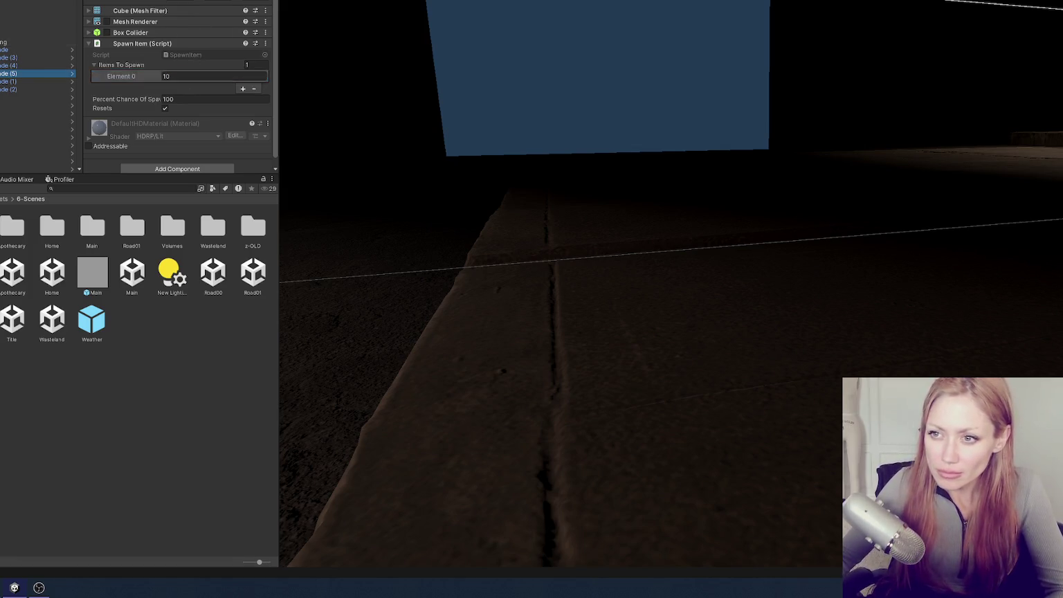
# Frame the top spawner, view the street from above, and select the Wooden Hoarding spawner
pyautogui.scroll(2, 181, 87)
pyautogui.doubleClick(28, 50)
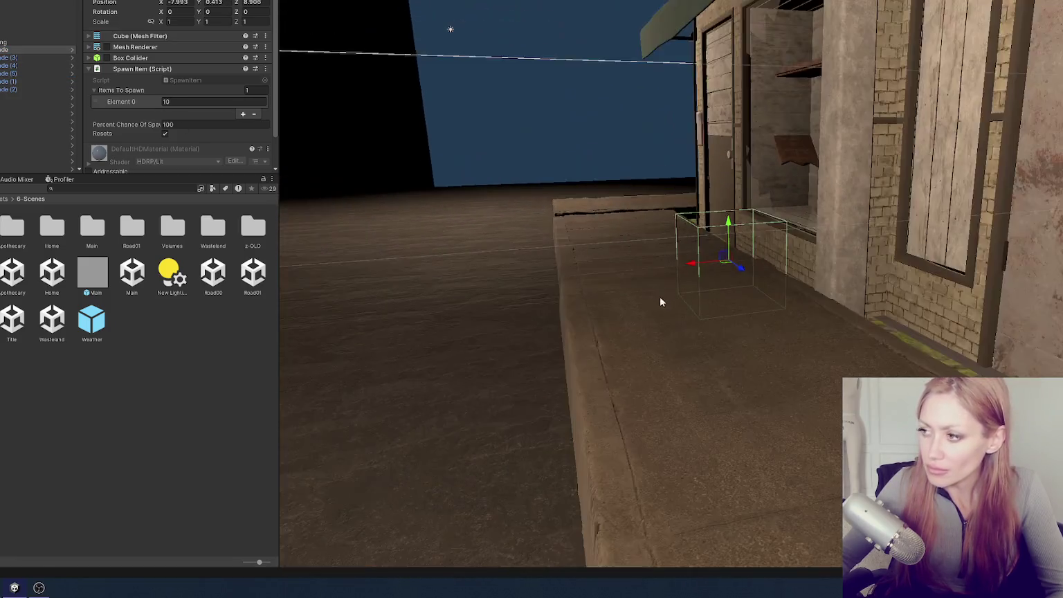
pyautogui.moveTo(659, 301)
pyautogui.mouseDown()
pyautogui.moveTo(678, 278)
pyautogui.moveTo(674, 260)
pyautogui.mouseUp()
pyautogui.scroll(5, 737, 275)
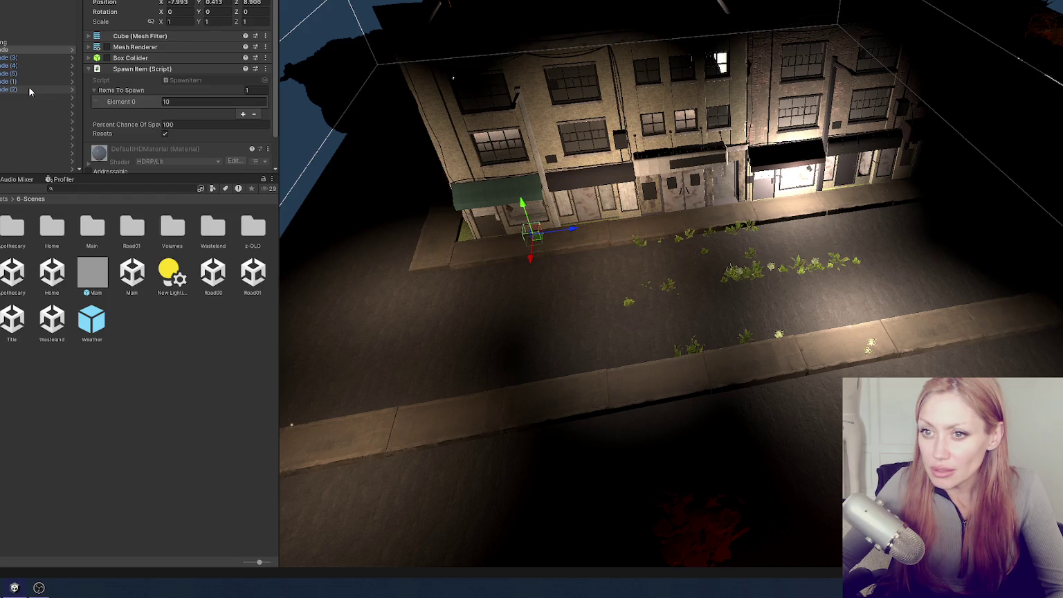
pyautogui.keyDown('shift'); pyautogui.click(29, 90); pyautogui.keyUp('shift')
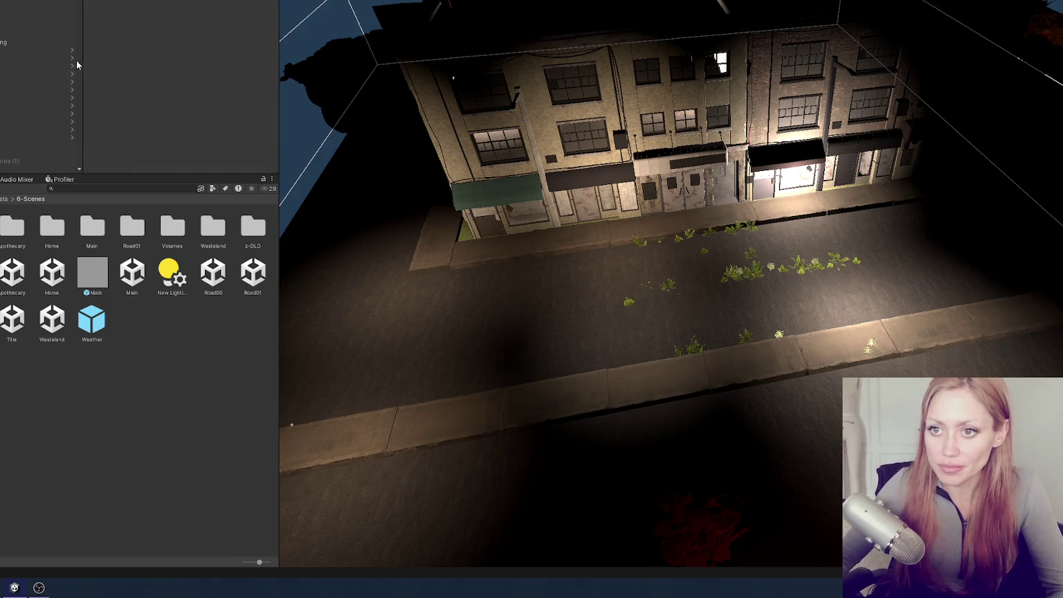
pyautogui.click(48, 42)
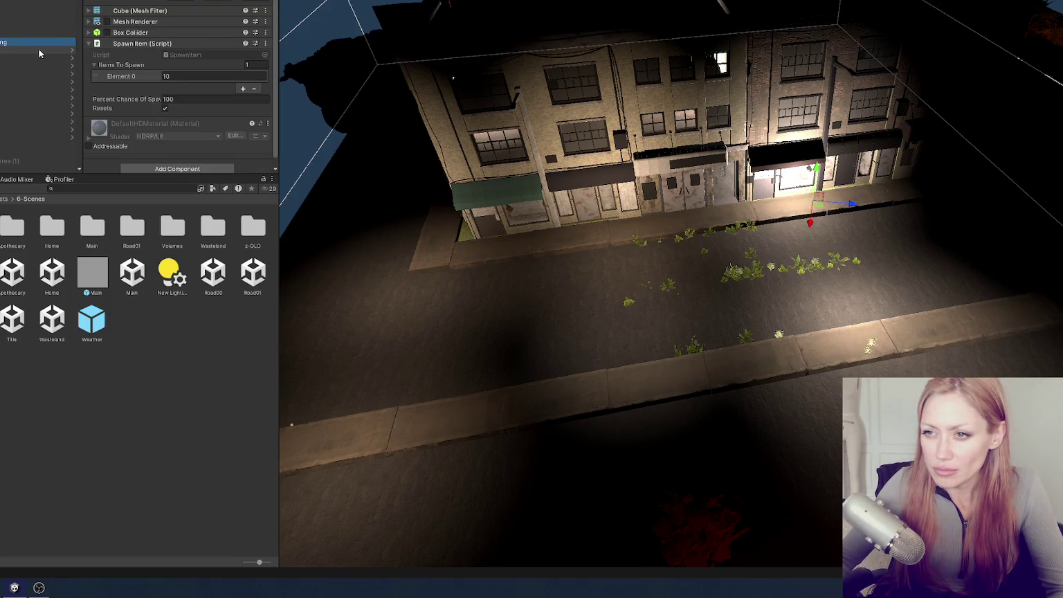
pyautogui.scroll(-1, 24, 46)
pyautogui.scroll(2, 180, 90)
pyautogui.click(28, 33)
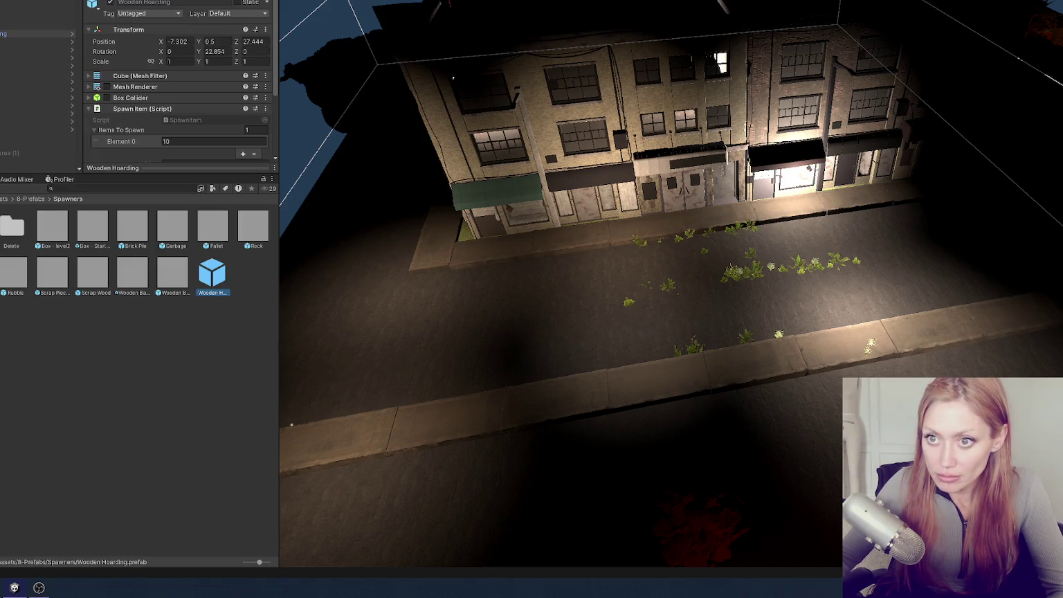
# Search the Project assets for 'hoard' and select the Hoarding prefab
pyautogui.scroll(-3, 180, 83)
pyautogui.click(109, 189)
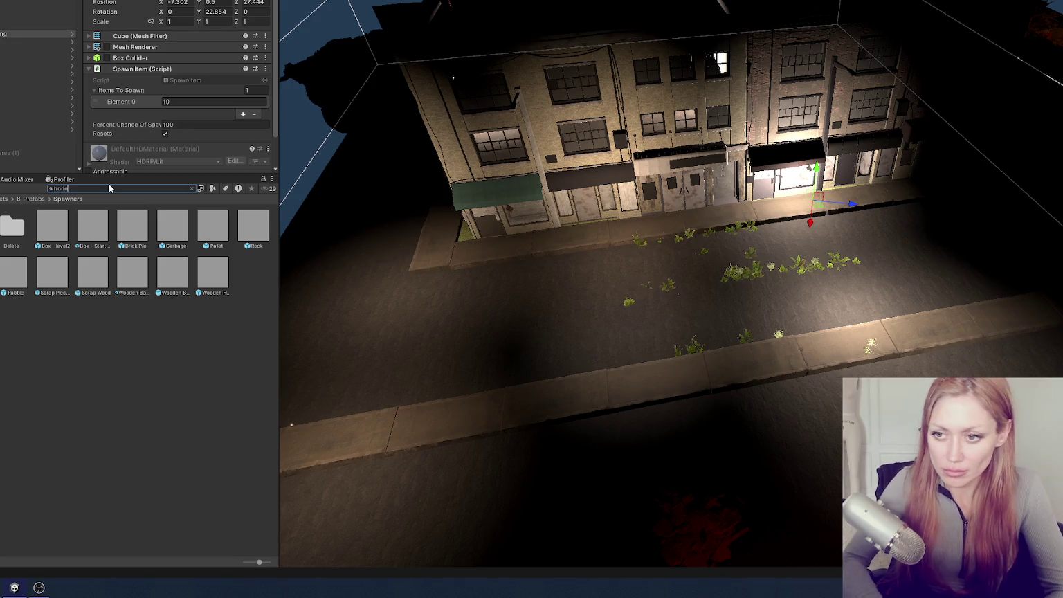
pyautogui.write('horing')
pyautogui.press('BackSpace')
pyautogui.press('BackSpace')
pyautogui.press('BackSpace')
pyautogui.write('a')
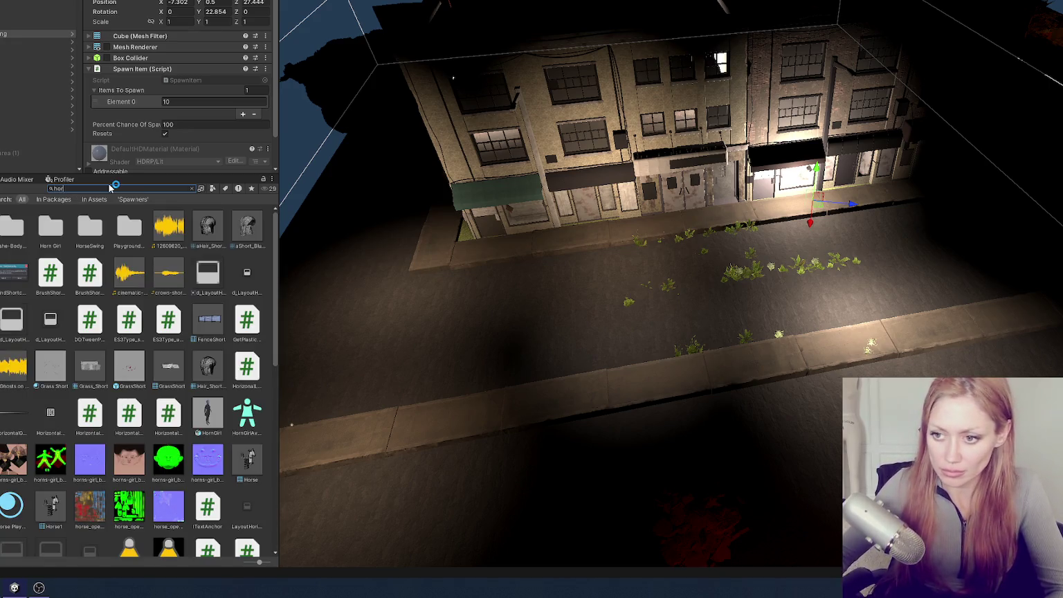
pyautogui.write('rd')
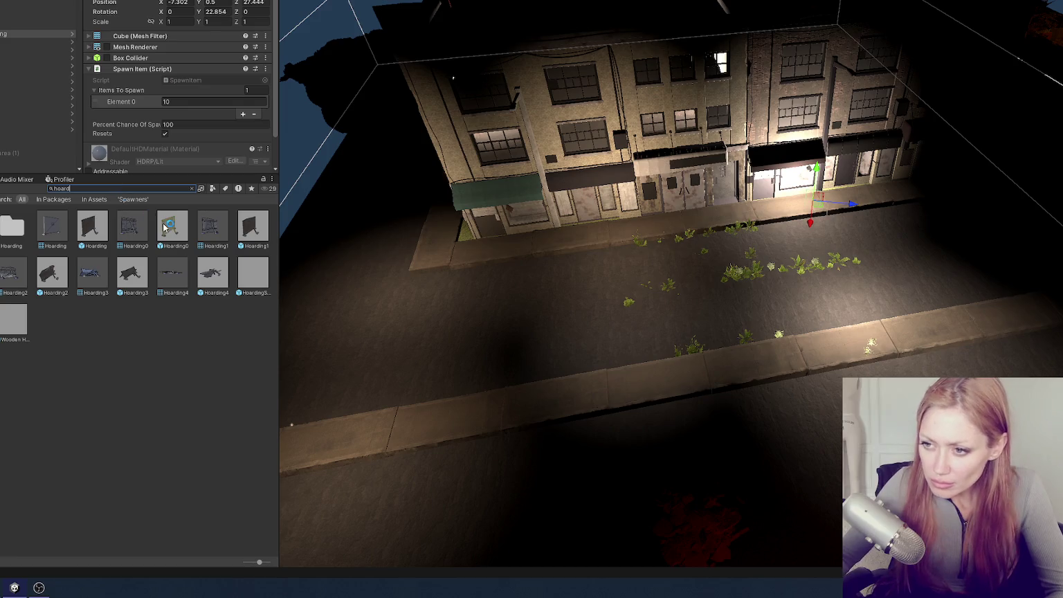
pyautogui.click(92, 228)
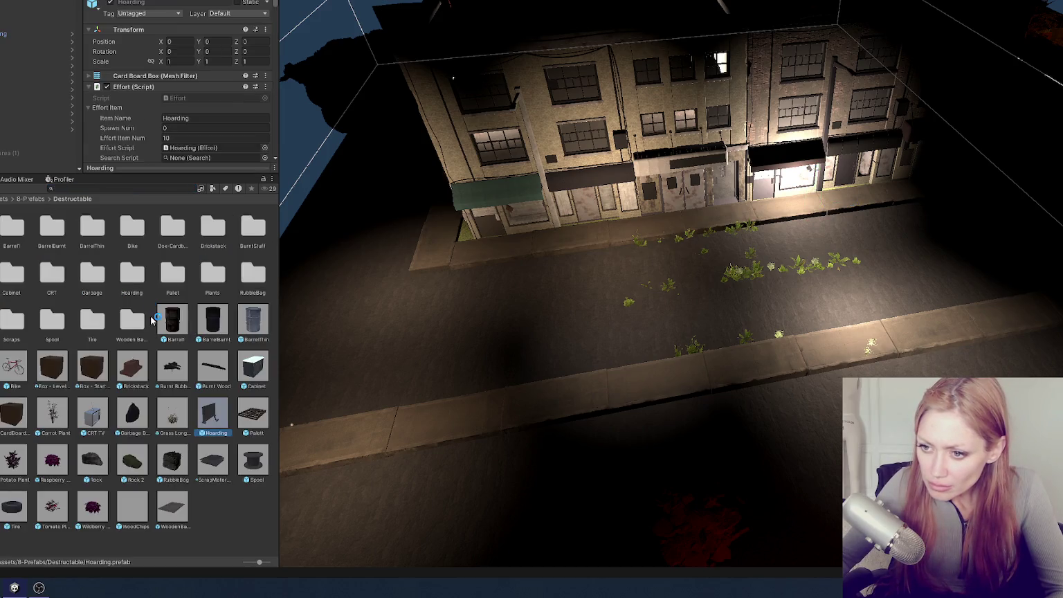
# Place a Hoarding instance at the lit shopfront and select the spawner cube
pyautogui.moveTo(204, 420)
pyautogui.mouseDown()
pyautogui.moveTo(45, 28)
pyautogui.moveTo(28, 44)
pyautogui.mouseUp()
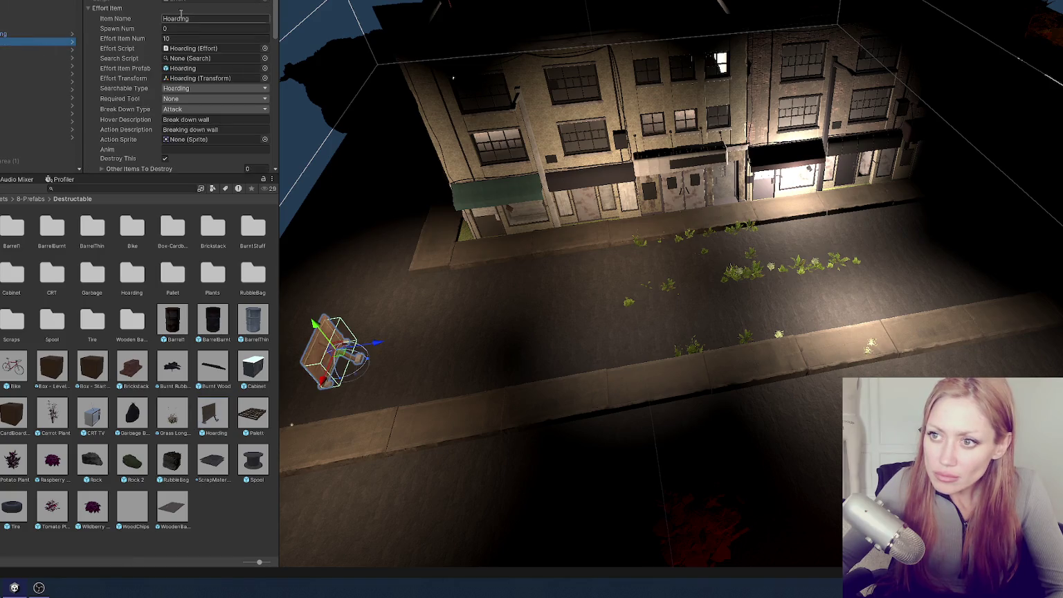
pyautogui.hotkey('ctrl', 'alt', 'f')
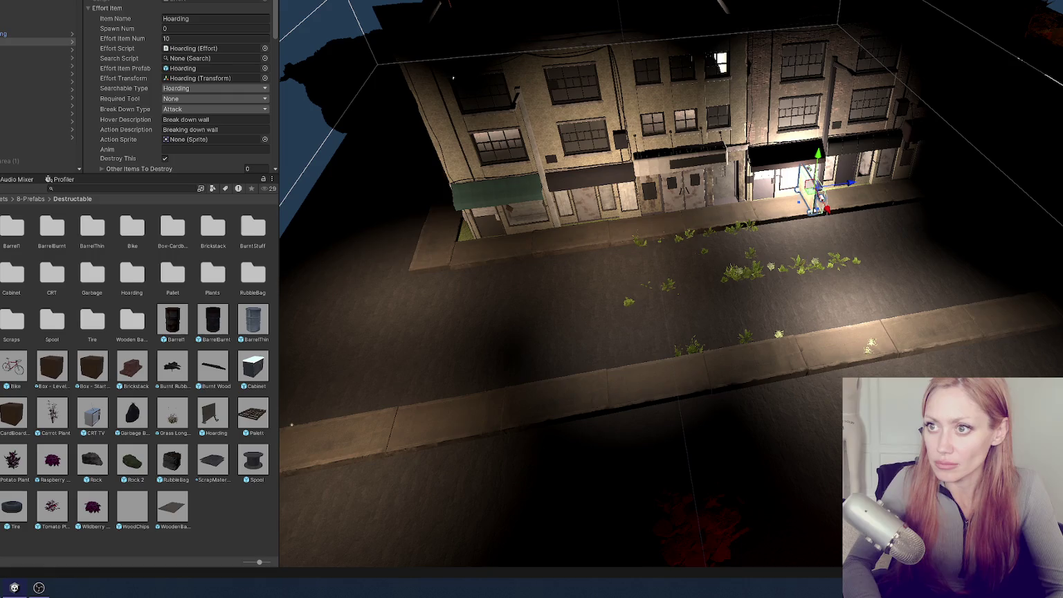
pyautogui.moveTo(821, 198)
pyautogui.mouseDown()
pyautogui.moveTo(810, 191)
pyautogui.moveTo(789, 301)
pyautogui.moveTo(430, 257)
pyautogui.moveTo(541, 281)
pyautogui.mouseUp()
pyautogui.click(21, 36)
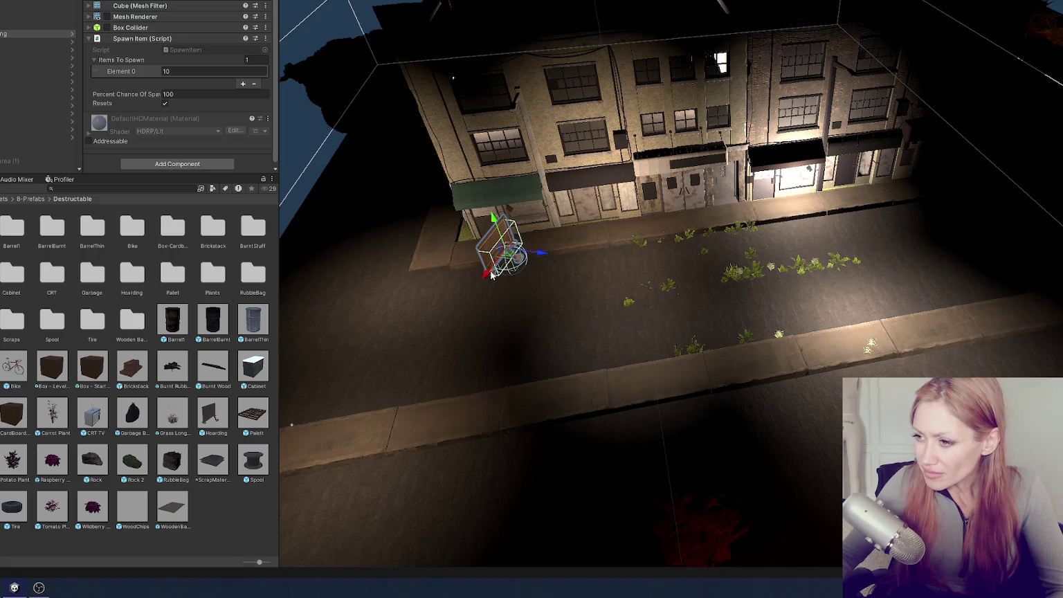
# Turn the spawner cube to face the street and set it down on the ground
pyautogui.press('f')
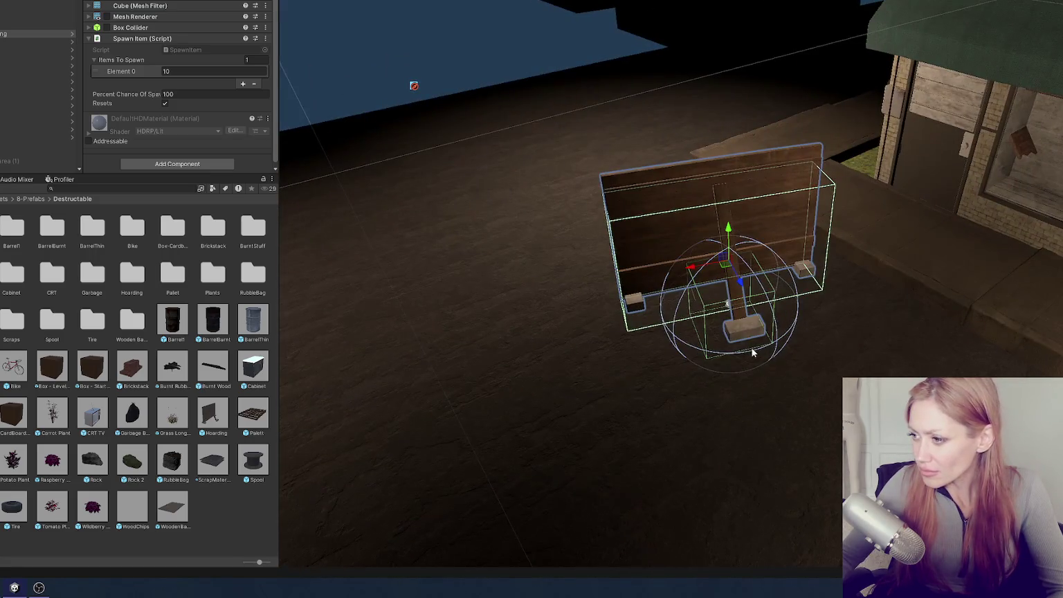
pyautogui.moveTo(753, 353)
pyautogui.mouseDown()
pyautogui.moveTo(631, 349)
pyautogui.moveTo(671, 356)
pyautogui.mouseUp()
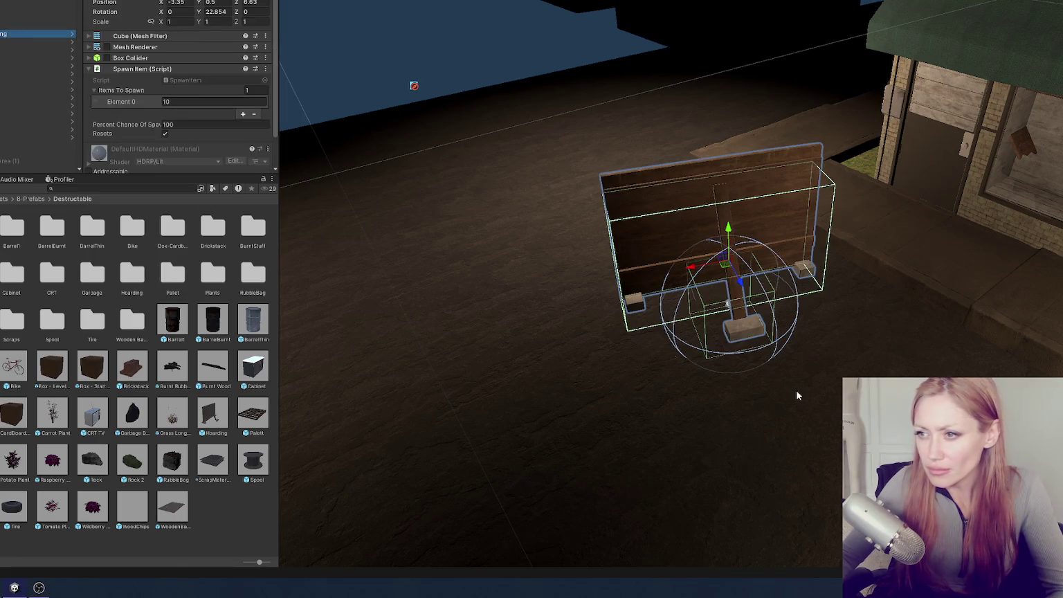
pyautogui.press('e')
pyautogui.moveTo(732, 313)
pyautogui.mouseDown()
pyautogui.moveTo(995, 286)
pyautogui.moveTo(972, 289)
pyautogui.mouseUp()
pyautogui.press('w')
pyautogui.moveTo(761, 256)
pyautogui.mouseDown()
pyautogui.moveTo(824, 233)
pyautogui.moveTo(915, 267)
pyautogui.moveTo(844, 186)
pyautogui.mouseUp()
pyautogui.moveTo(805, 223)
pyautogui.mouseDown()
pyautogui.moveTo(813, 263)
pyautogui.moveTo(896, 340)
pyautogui.mouseUp()
pyautogui.scroll(-3, 813, 262)
pyautogui.moveTo(807, 277)
pyautogui.mouseDown()
pyautogui.moveTo(810, 266)
pyautogui.moveTo(707, 280)
pyautogui.moveTo(676, 317)
pyautogui.moveTo(706, 291)
pyautogui.moveTo(546, 333)
pyautogui.moveTo(570, 444)
pyautogui.moveTo(551, 343)
pyautogui.mouseUp()
# Duplicate the spawn box and rotate one copy about 81° on Z along the pallet
pyautogui.hotkey('ctrl', 'd')
pyautogui.press('e')
pyautogui.press('w')
pyautogui.hotkey('ctrl', 'd')
pyautogui.press('e')
pyautogui.hotkey('ctrl', 'd')
pyautogui.press('w')
pyautogui.moveTo(533, 309); pyautogui.dragTo(533, 305)
pyautogui.moveTo(581, 338); pyautogui.dragTo(379, 364)
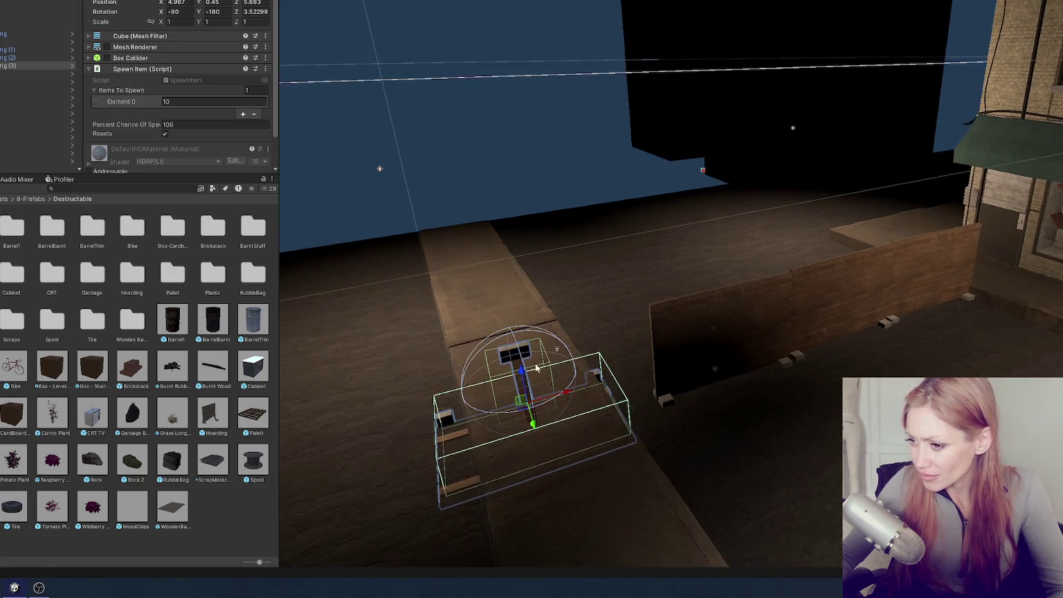
pyautogui.moveTo(536, 368); pyautogui.dragTo(534, 346)
pyautogui.press('e')
pyautogui.moveTo(546, 396); pyautogui.dragTo(514, 431)
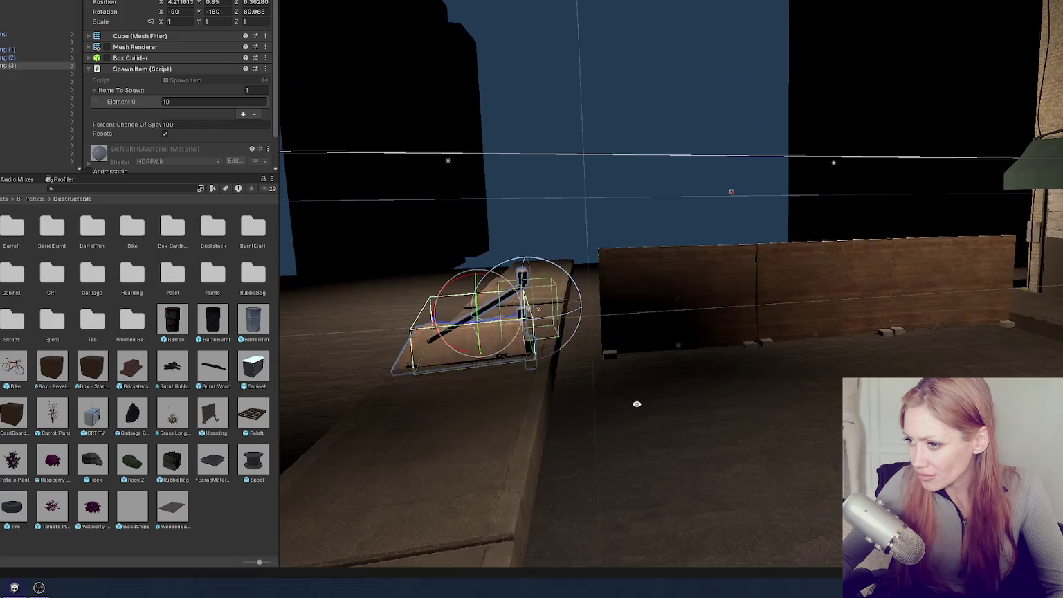
pyautogui.click(603, 207)
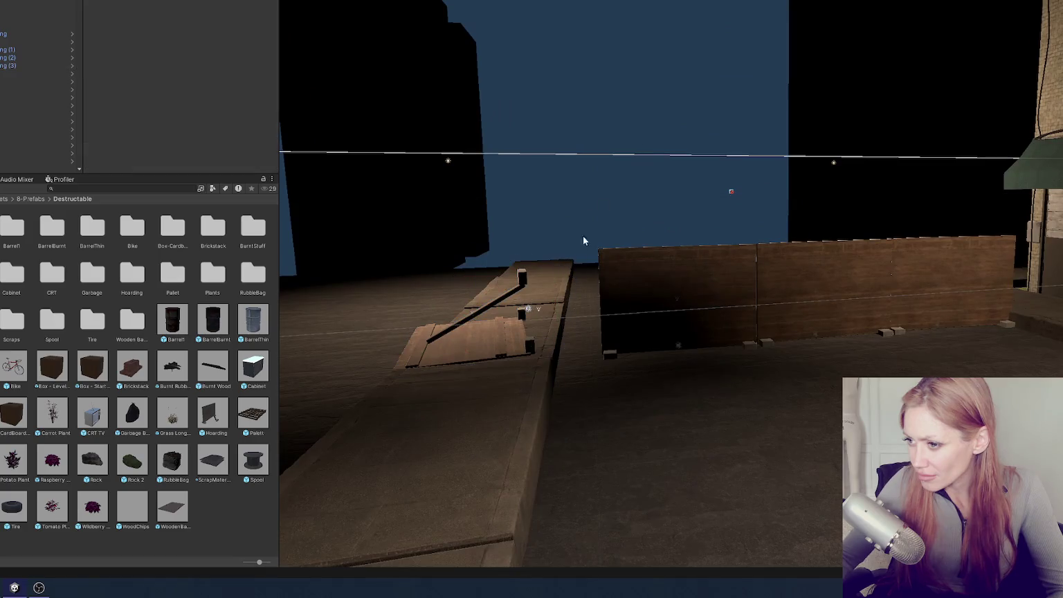
# Delete the hoarding object beside the wooden pallet
pyautogui.click(525, 277)
pyautogui.click(524, 278)
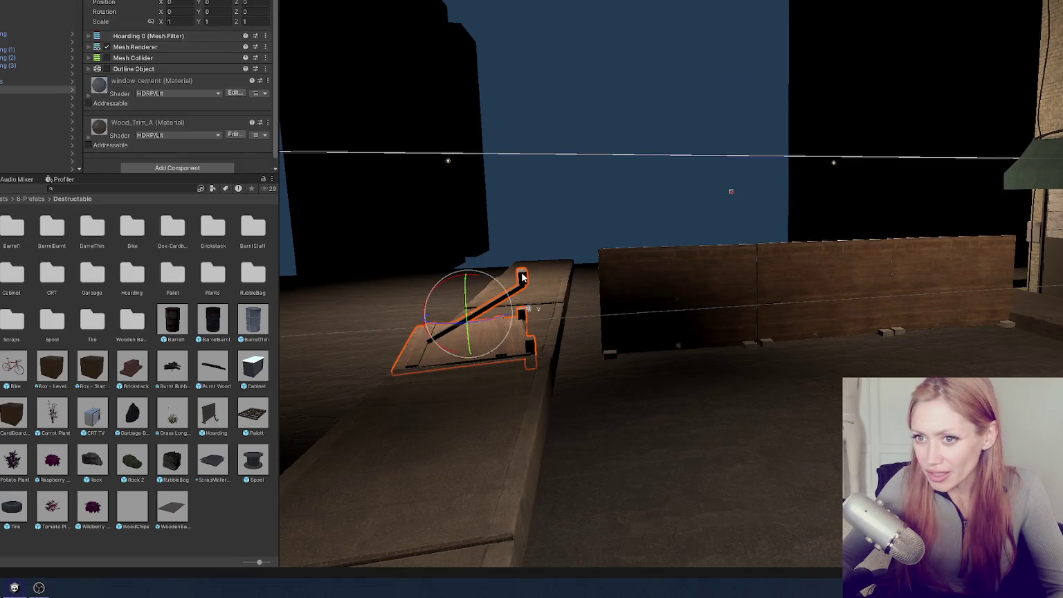
pyautogui.click(35, 65)
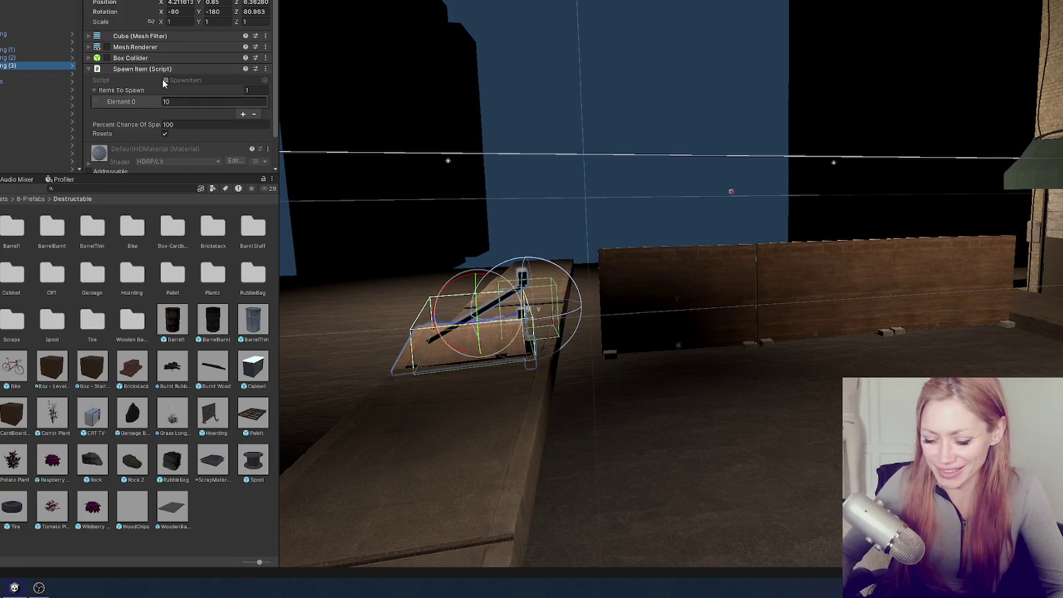
pyautogui.press('Delete')
# Make several moved and rotated copies of the wall spawn box
pyautogui.click(739, 317)
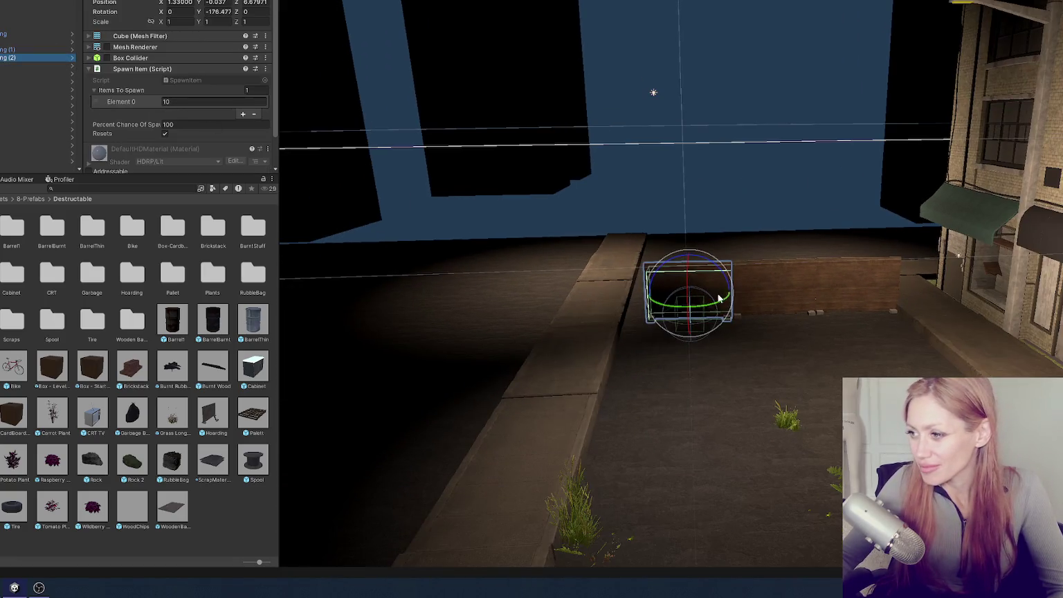
pyautogui.hotkey('ctrl', 'd')
pyautogui.moveTo(699, 308)
pyautogui.mouseDown()
pyautogui.moveTo(394, 304)
pyautogui.moveTo(513, 306)
pyautogui.moveTo(507, 239)
pyautogui.moveTo(457, 263)
pyautogui.moveTo(534, 231)
pyautogui.mouseUp()
pyautogui.press('w')
pyautogui.press('e')
pyautogui.hotkey('ctrl', 'd')
pyautogui.press('w')
pyautogui.press('e')
pyautogui.hotkey('ctrl', 'd')
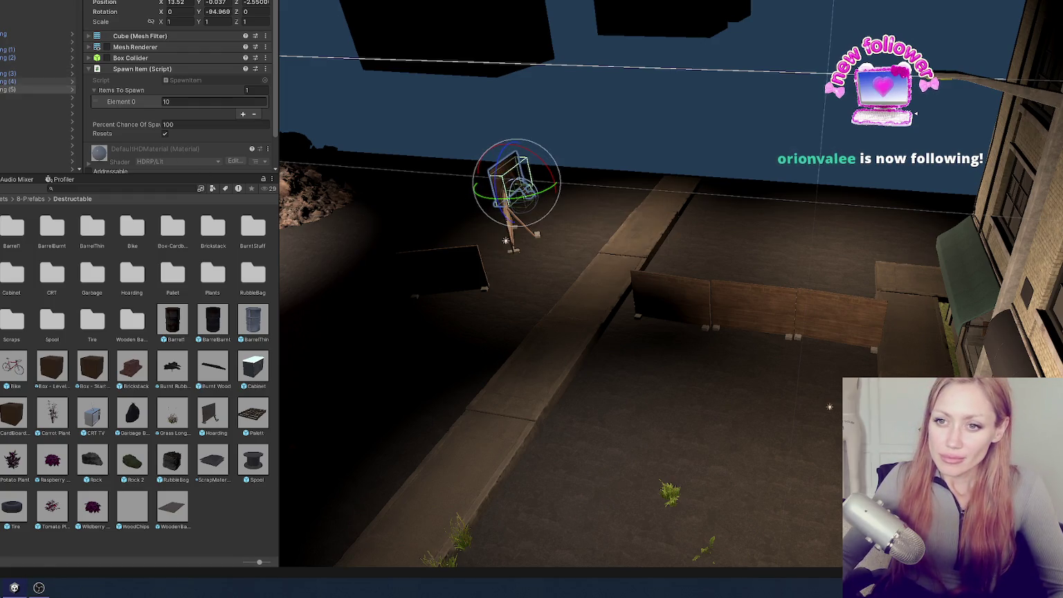
# Delete the cardboard box and the remaining wooden hoardings, then enter Play mode
pyautogui.click(56, 98)
pyautogui.press('Delete')
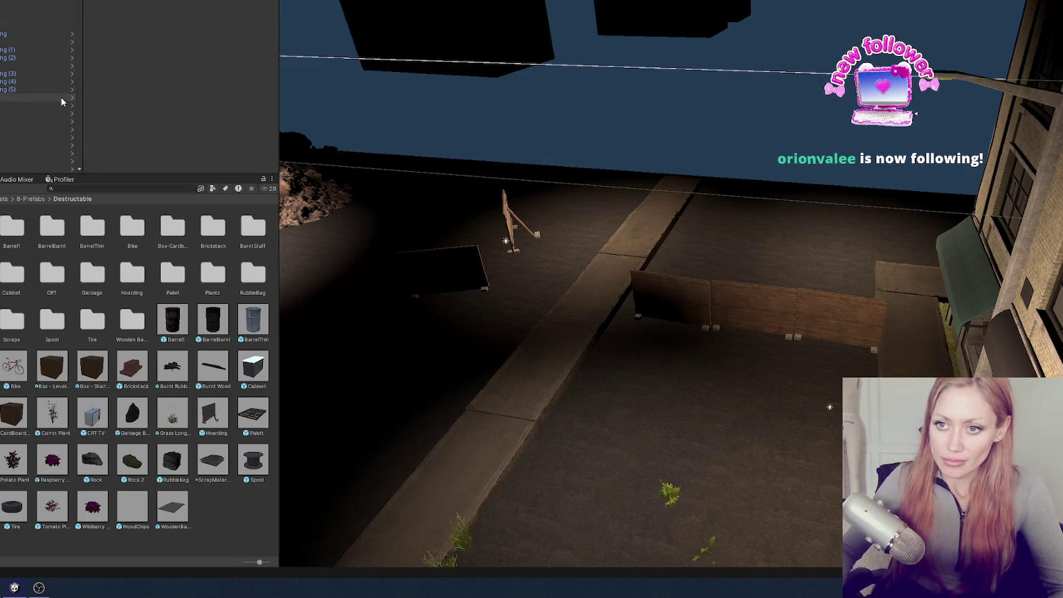
pyautogui.click(59, 89)
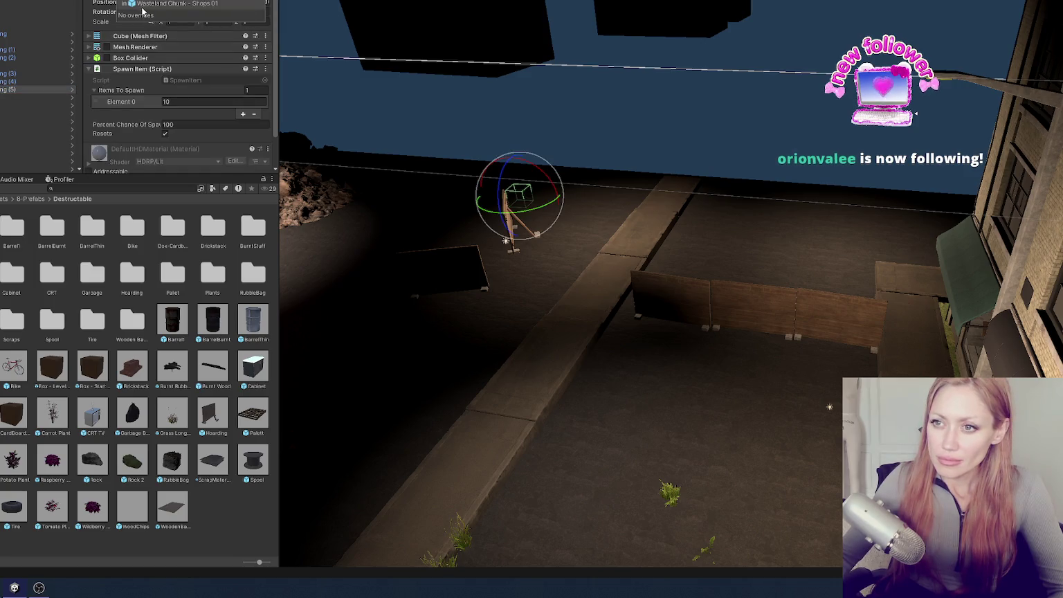
pyautogui.click(14, 82)
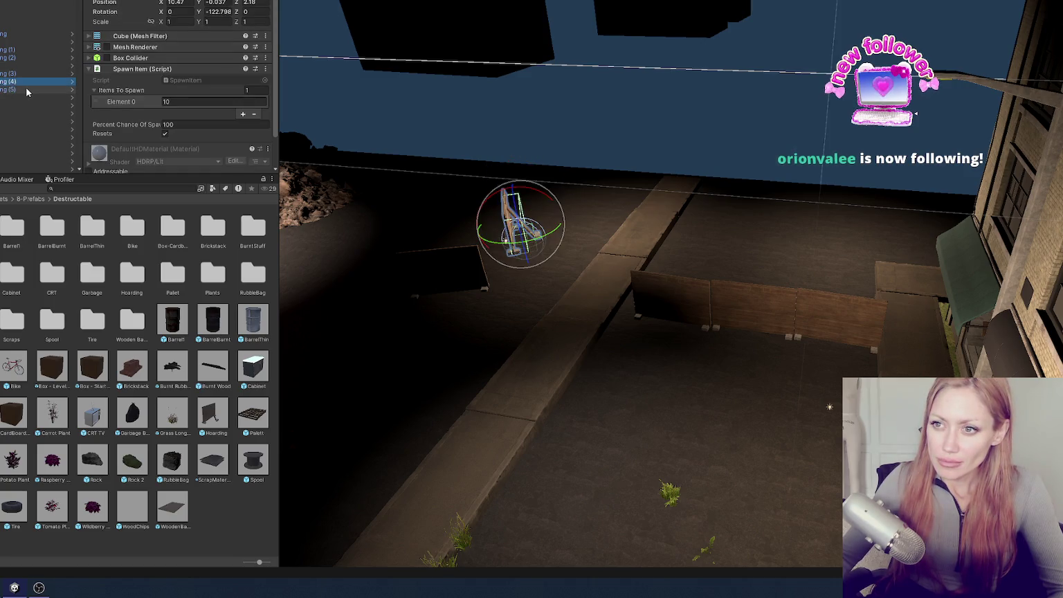
pyautogui.click(15, 90)
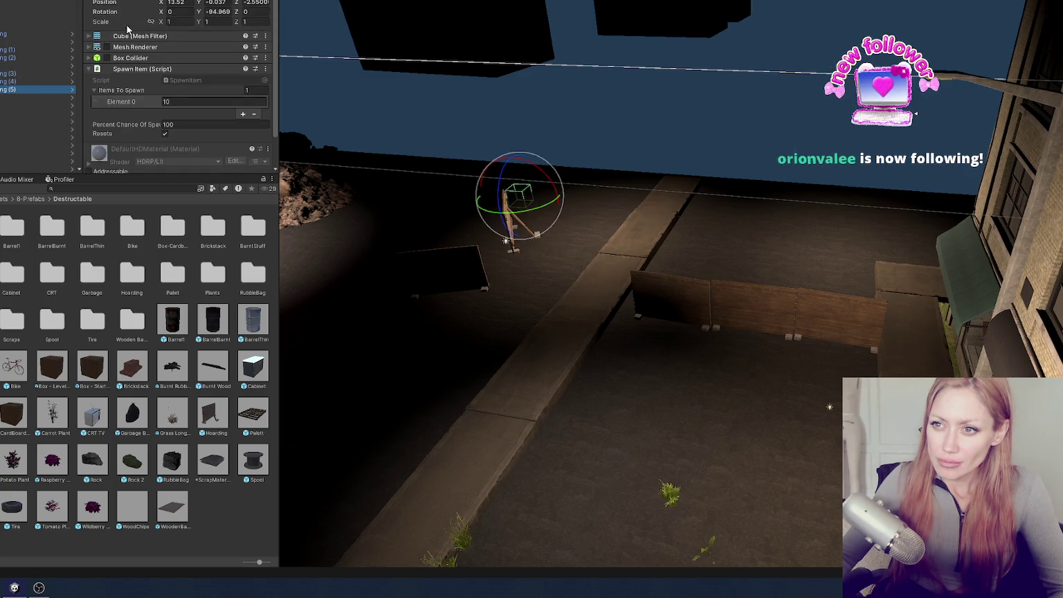
pyautogui.click(44, 81)
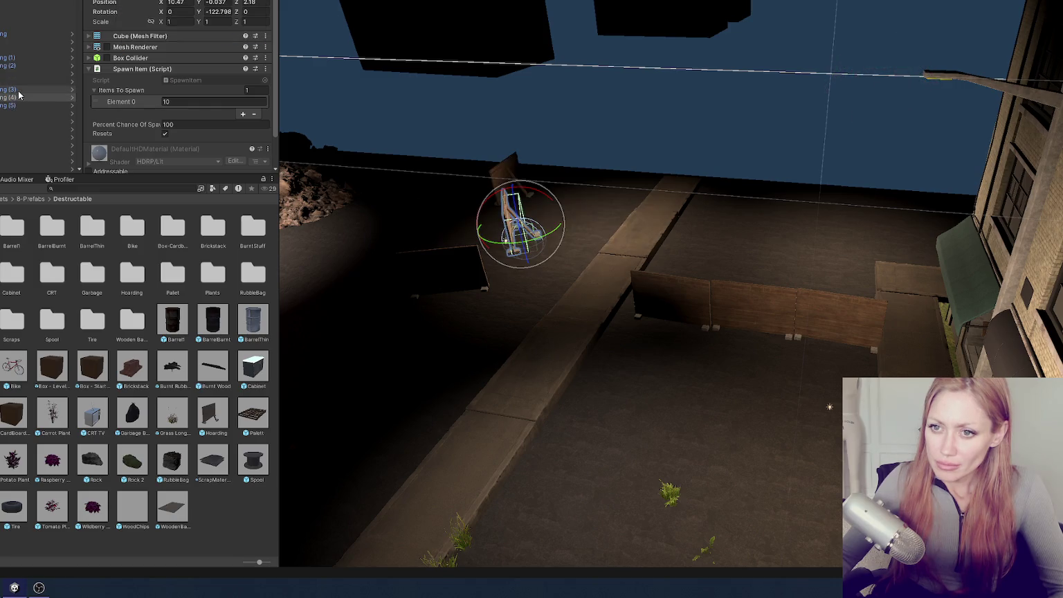
pyautogui.click(15, 90)
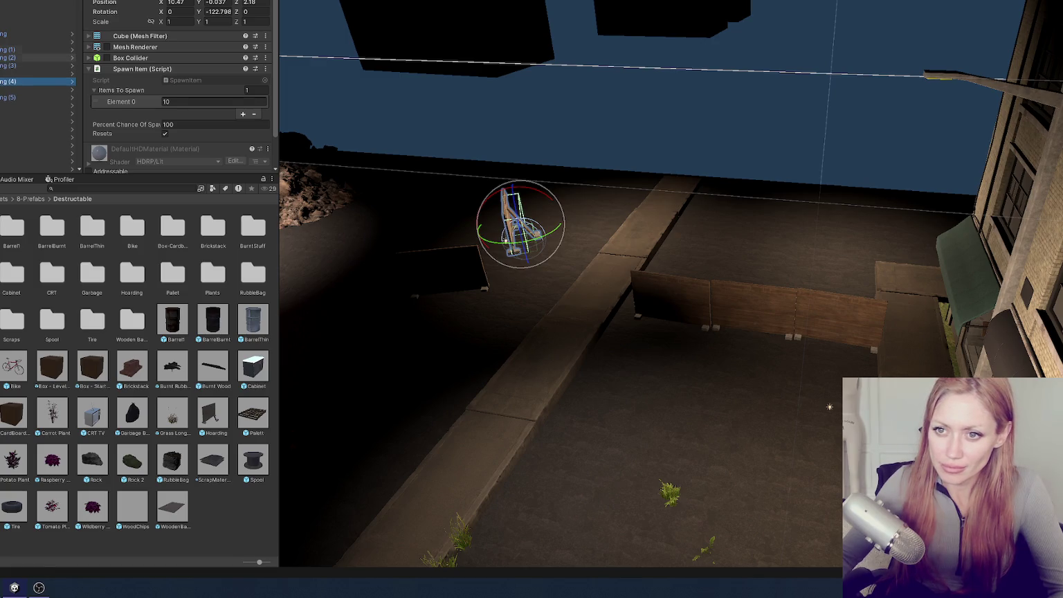
pyautogui.click(35, 42)
pyautogui.keyDown('ctrl'); pyautogui.click(21, 90); pyautogui.keyUp('ctrl')
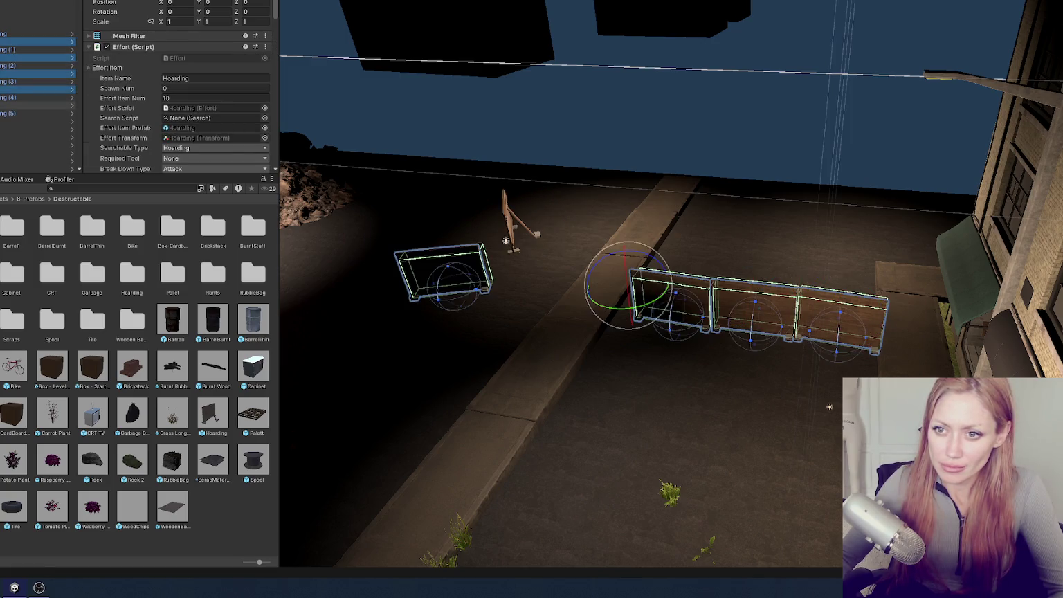
pyautogui.press('Delete')
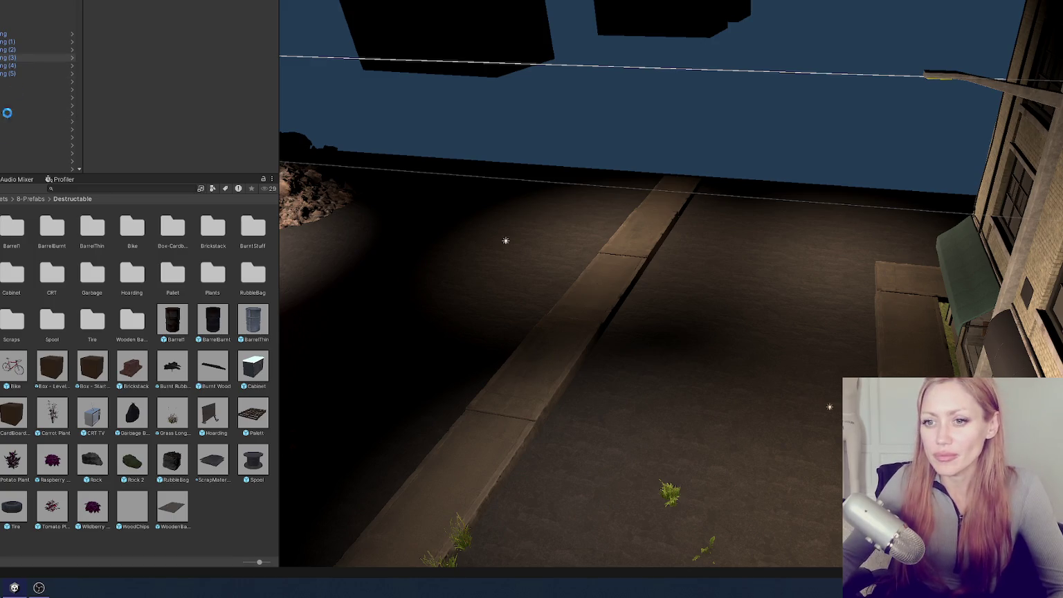
pyautogui.click(57, 300)
pyautogui.hotkey('ctrl', 'p')
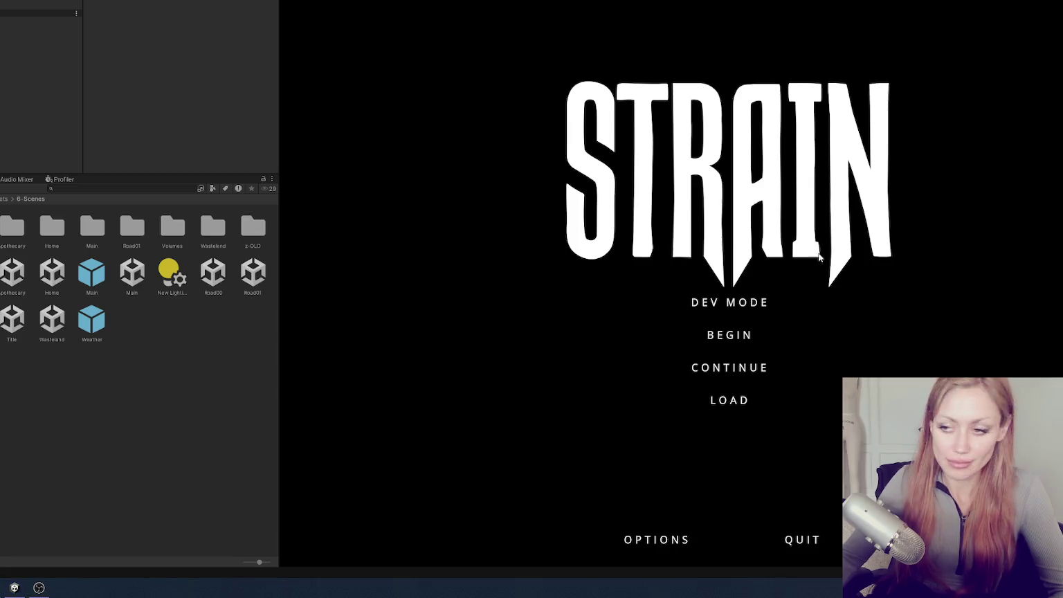
# Choose DEV MODE on the STRAIN title menu
pyautogui.click(706, 305)
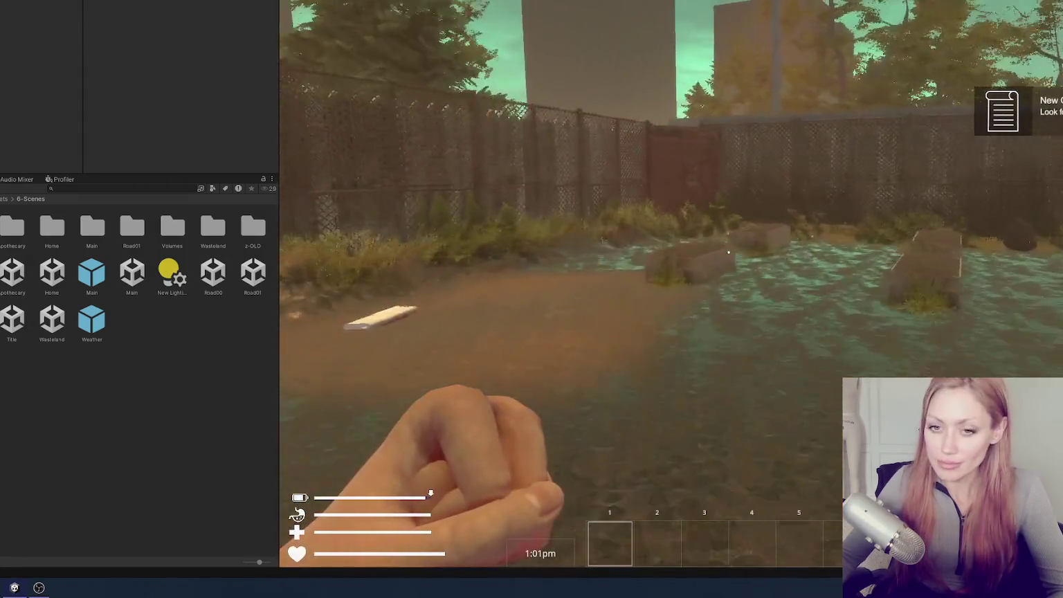
# Sprint across the yard, go through the red door, and walk down the alley
pyautogui.hotkey('shift', 'w')
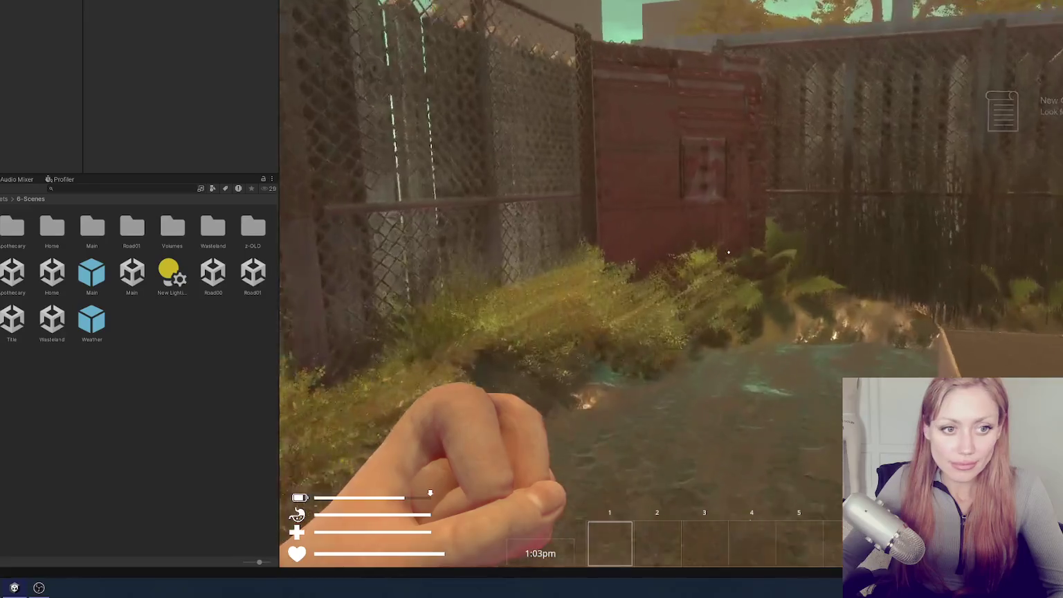
pyautogui.press('w')
pyautogui.press('e')
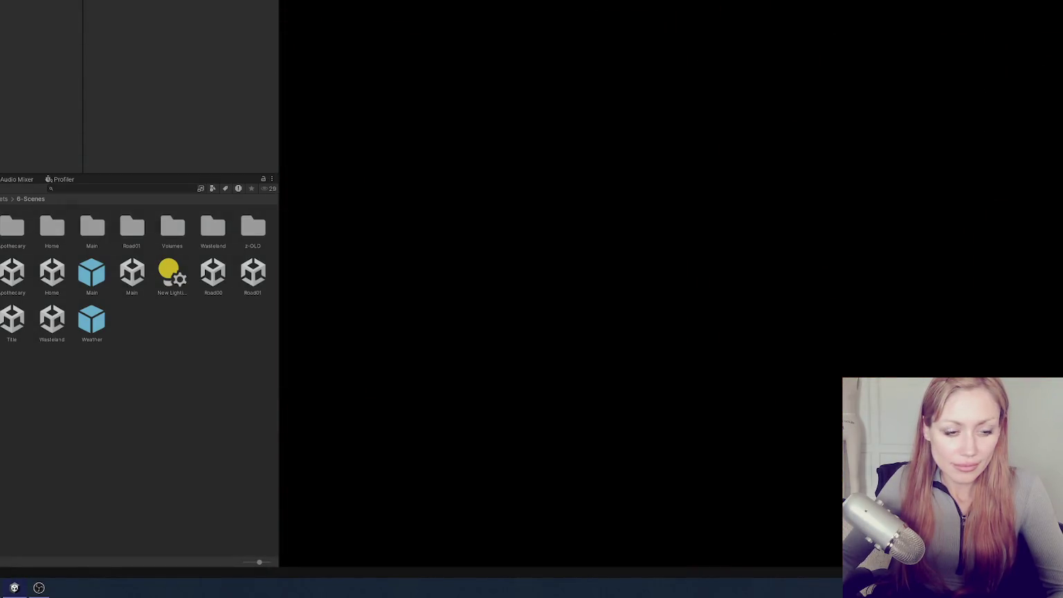
pyautogui.press('w')
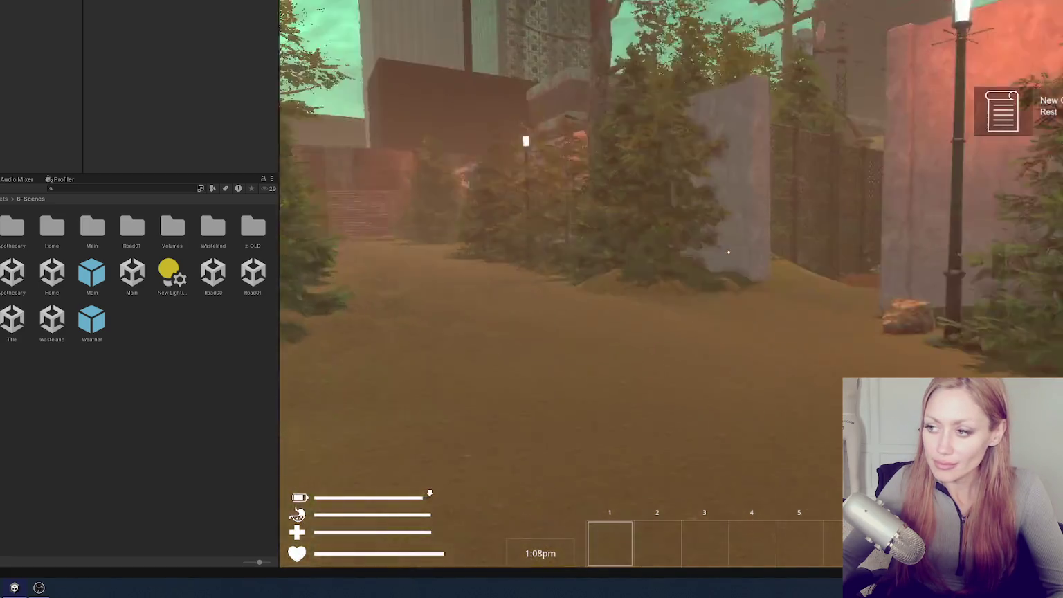
pyautogui.press('w')
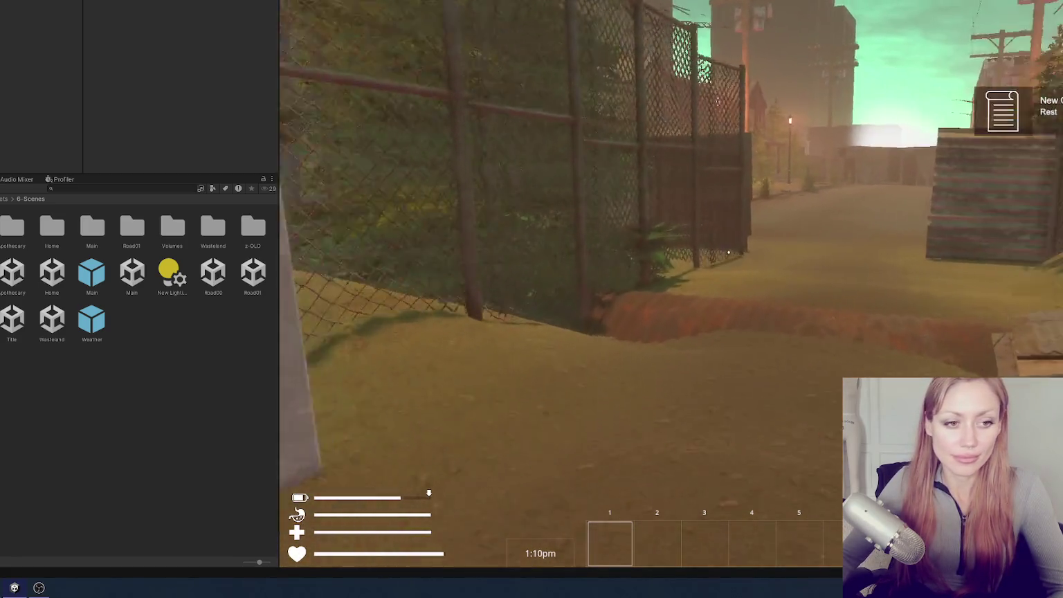
# Walk along the street and sidewalk past the cubes up to the brick wall
pyautogui.press('w')
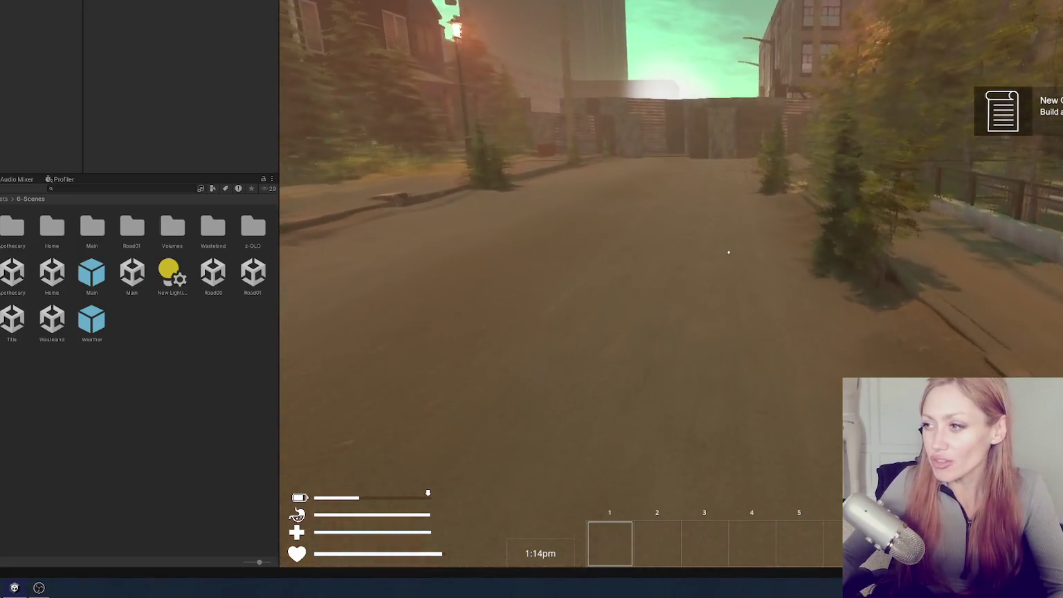
pyautogui.press('w')
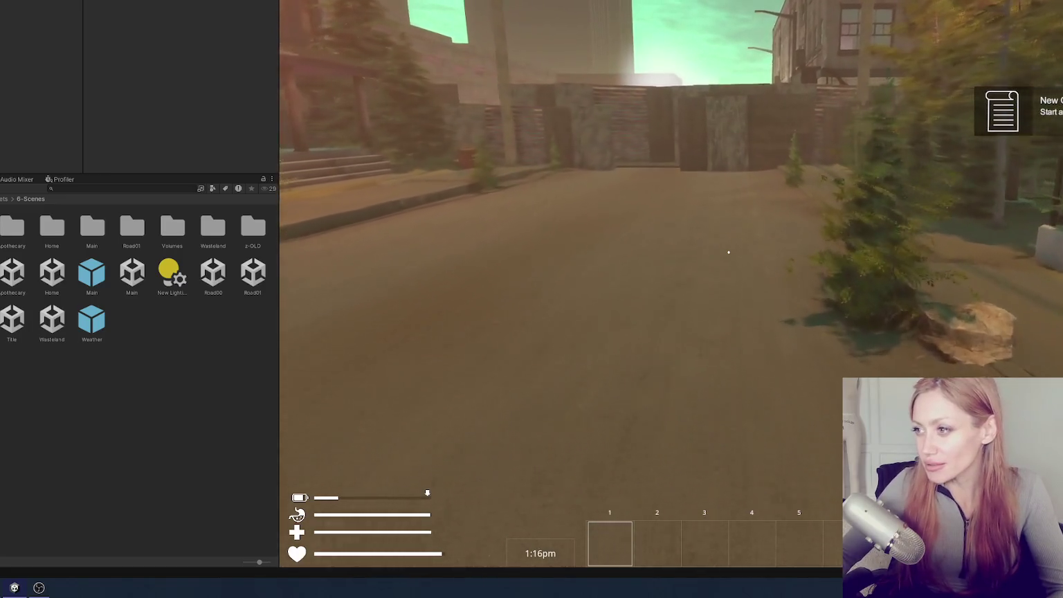
pyautogui.press('w')
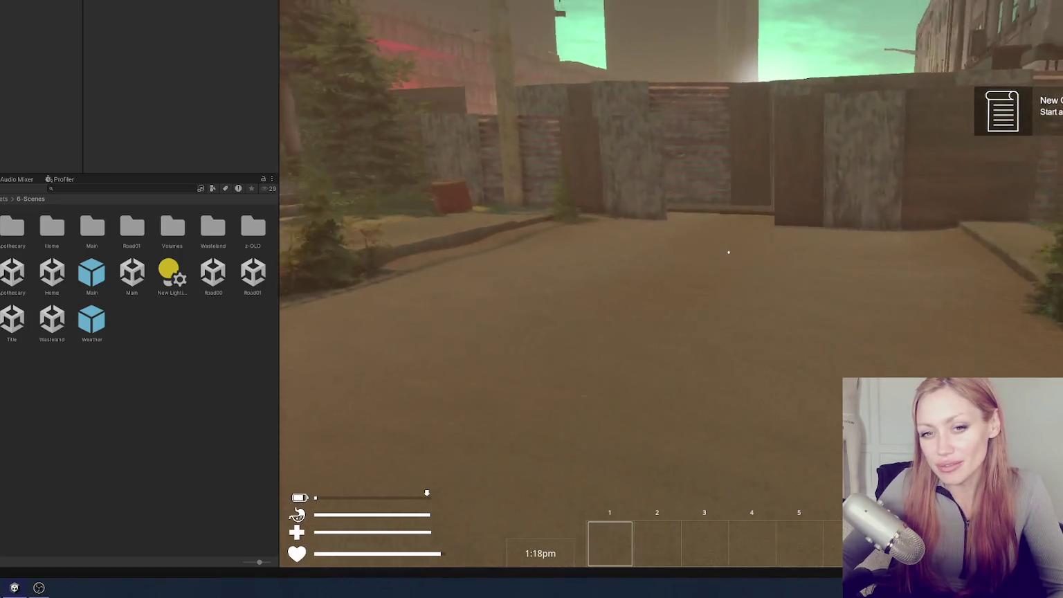
pyautogui.press('w')
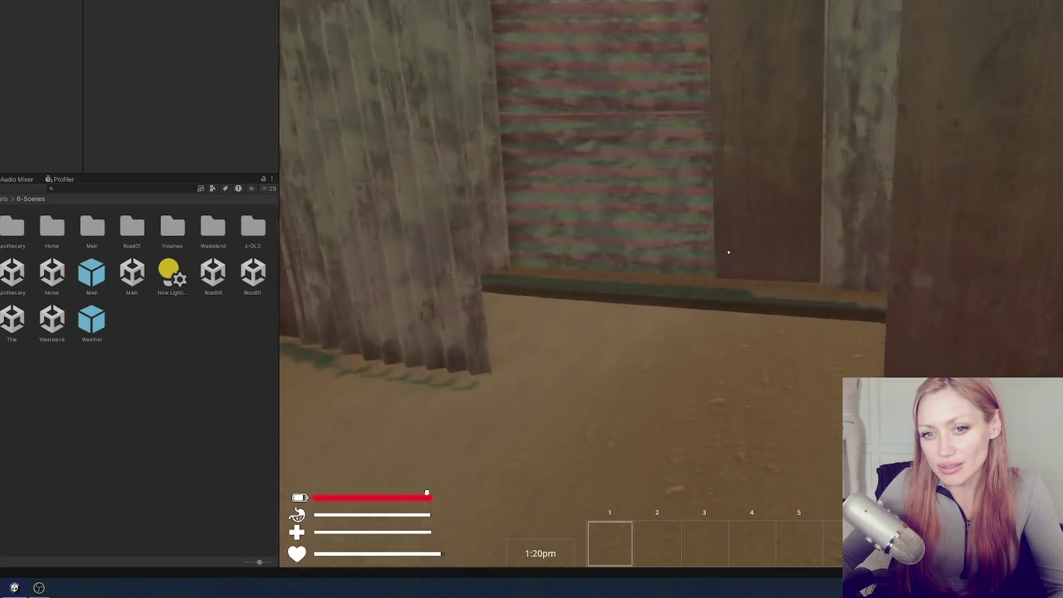
pyautogui.press('w')
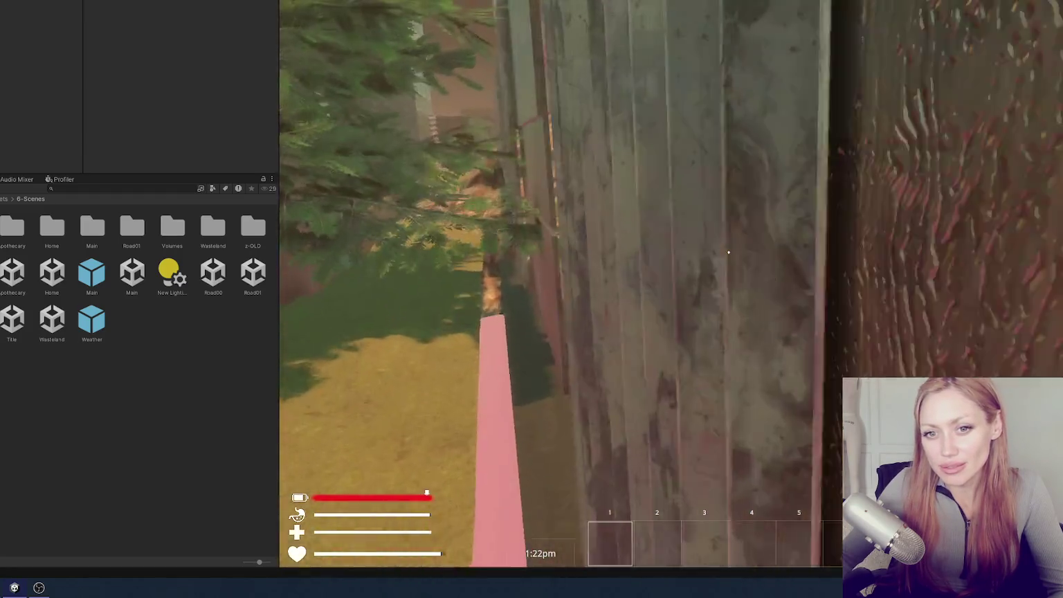
pyautogui.press('w')
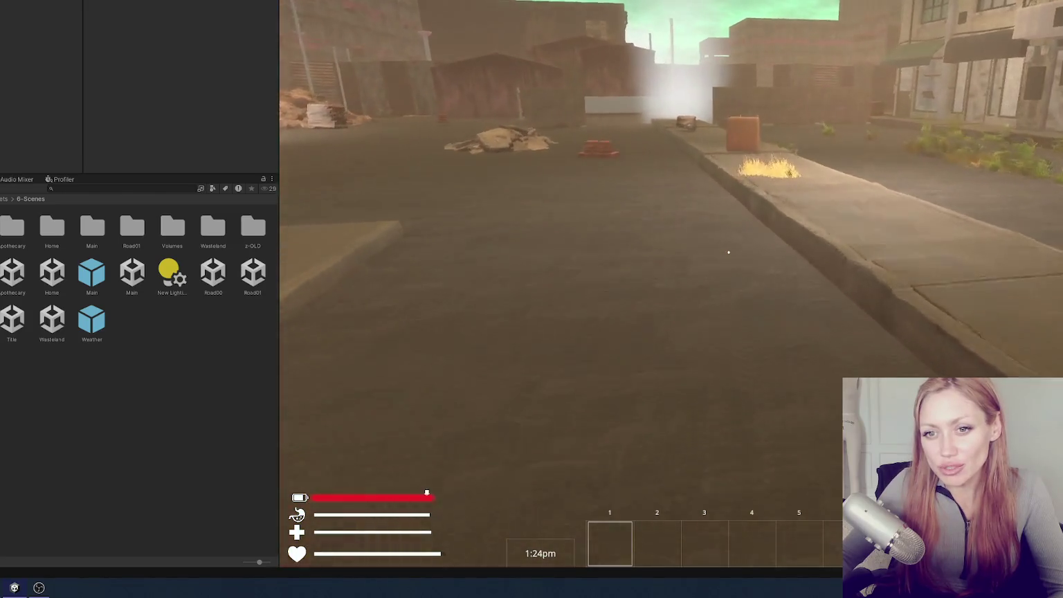
pyautogui.press('w')
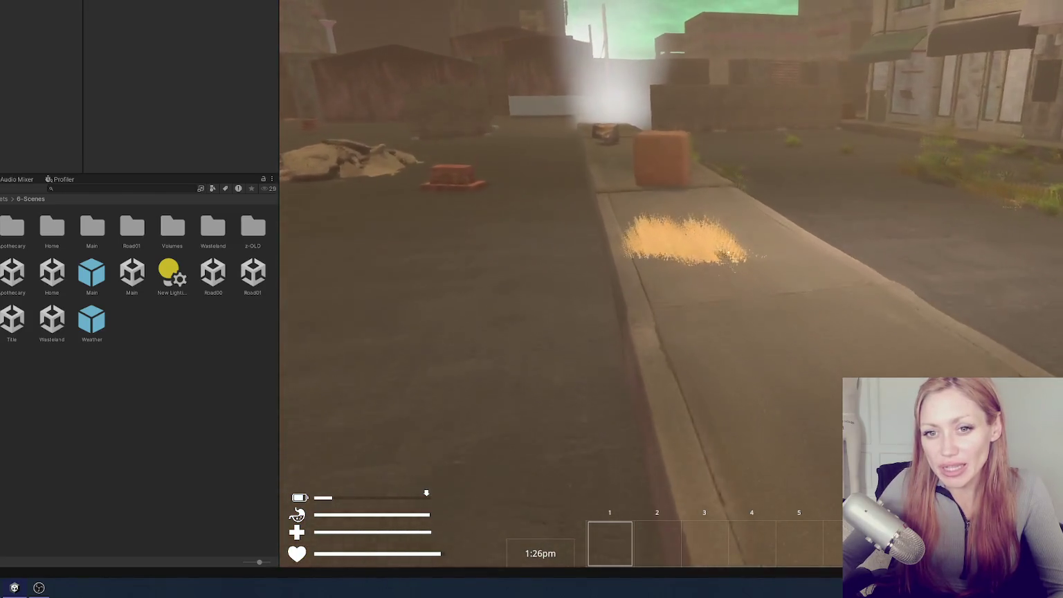
pyautogui.press('w')
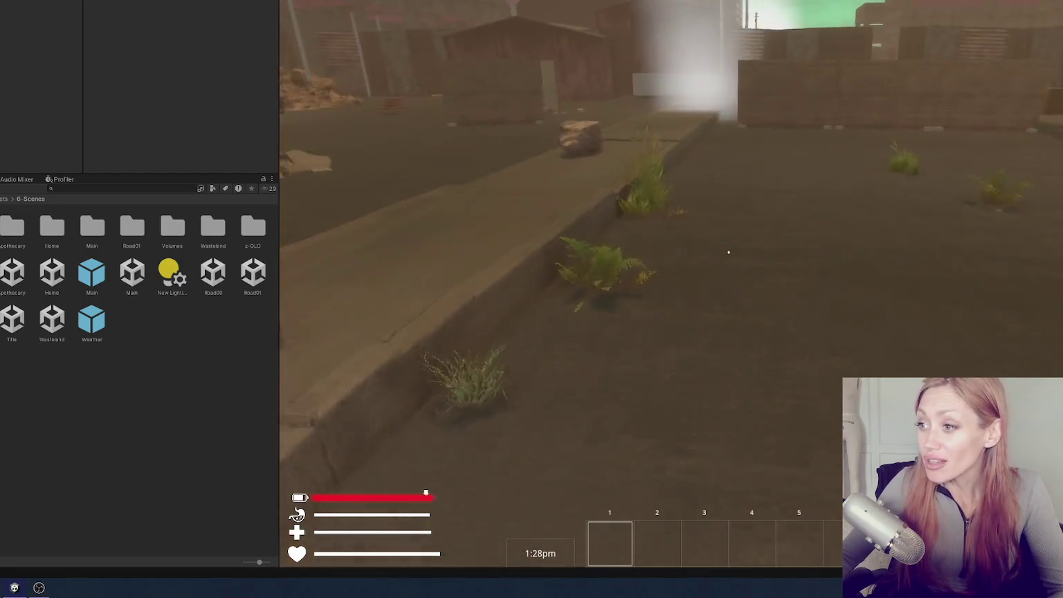
pyautogui.press('w')
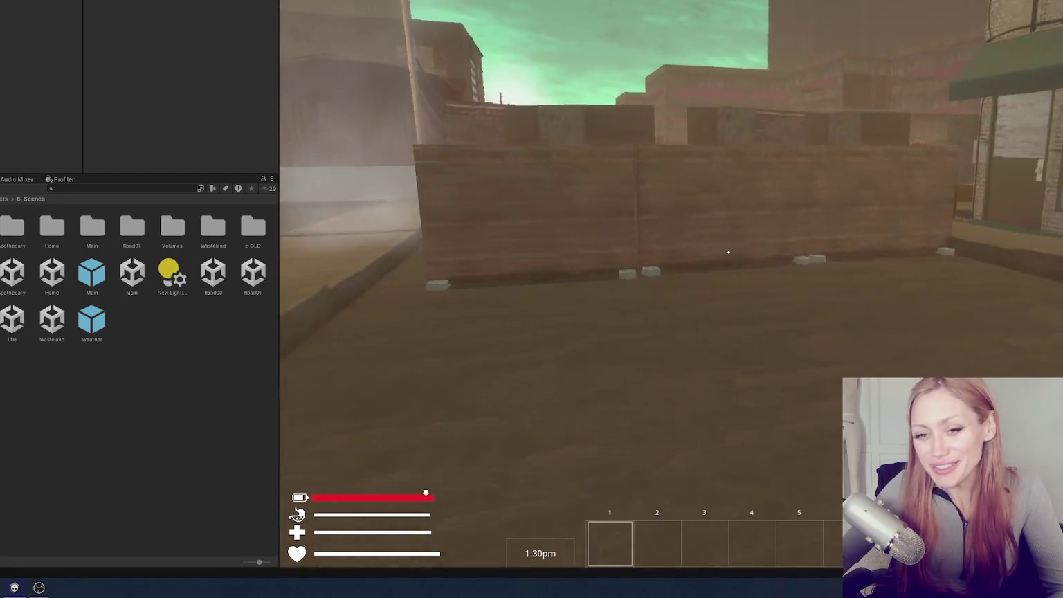
pyautogui.hotkey('shift', 'w')
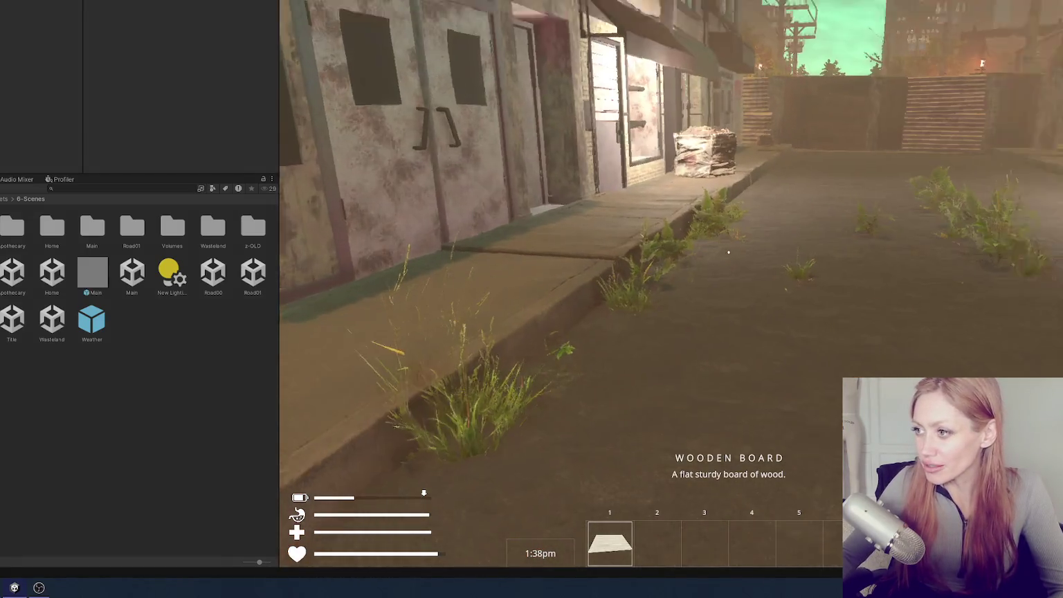
# Break the trash bag on the street and pick up the wooden board
pyautogui.hotkey('shift', 'w')
pyautogui.hotkey('shift', 'w')
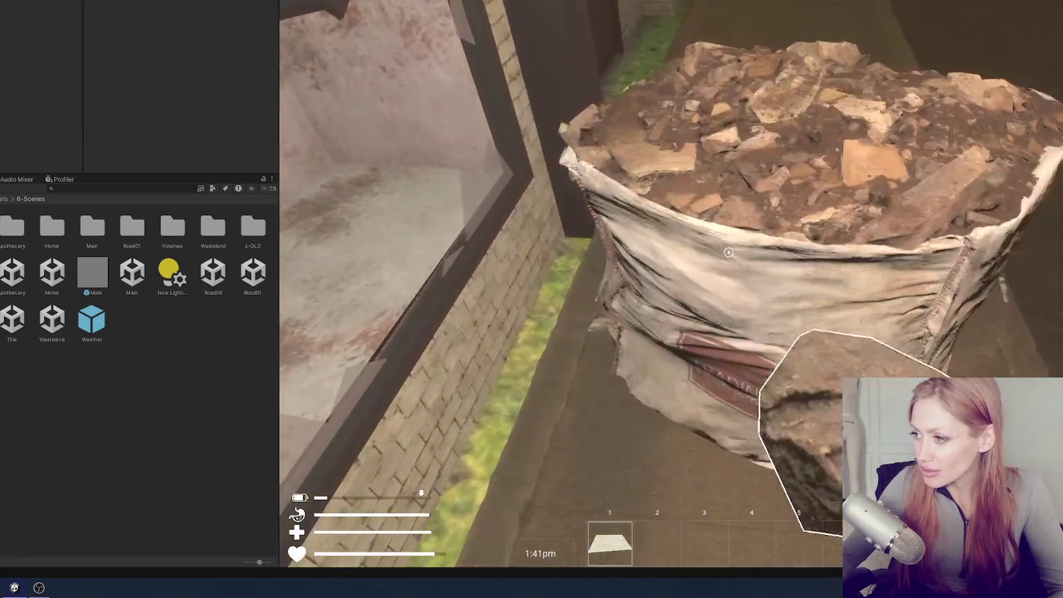
pyautogui.click(729, 251)
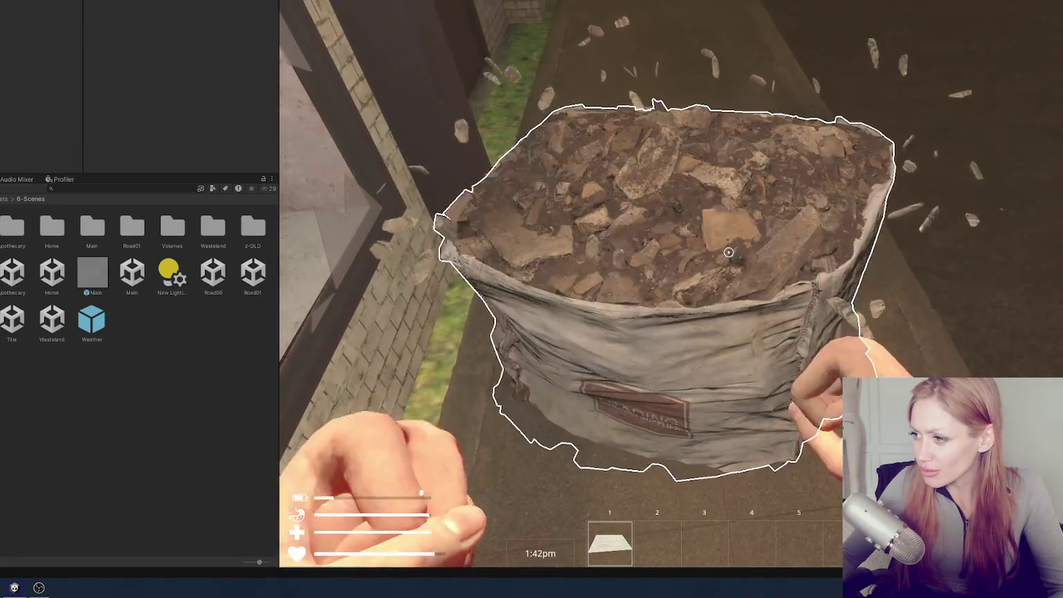
pyautogui.click(729, 252)
pyautogui.click(729, 252)
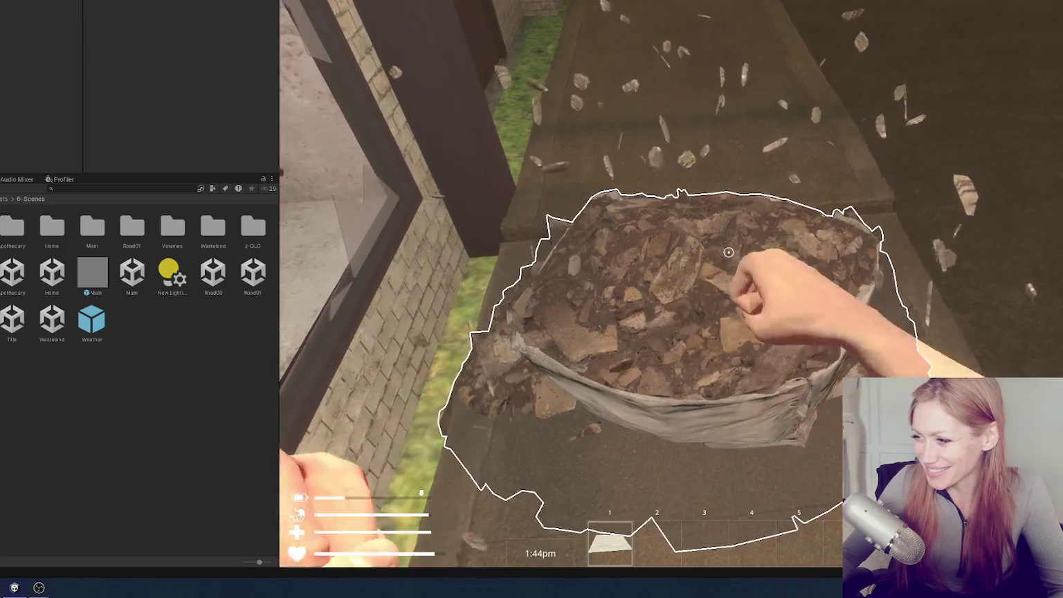
pyautogui.press('e')
# Smash the orange crate and pick up its dropped wooden board
pyautogui.press('w')
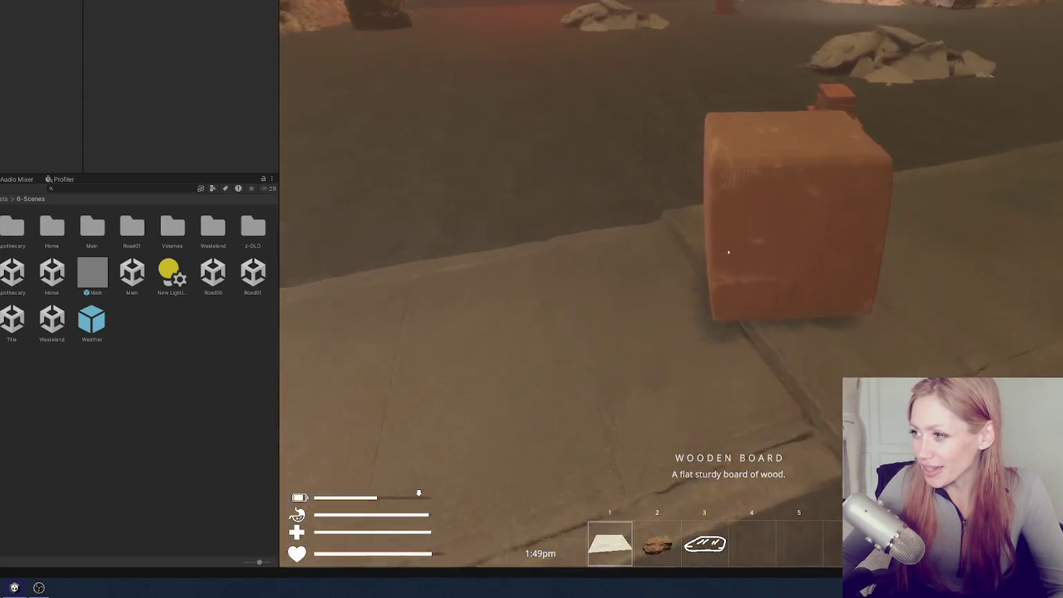
pyautogui.click(729, 252)
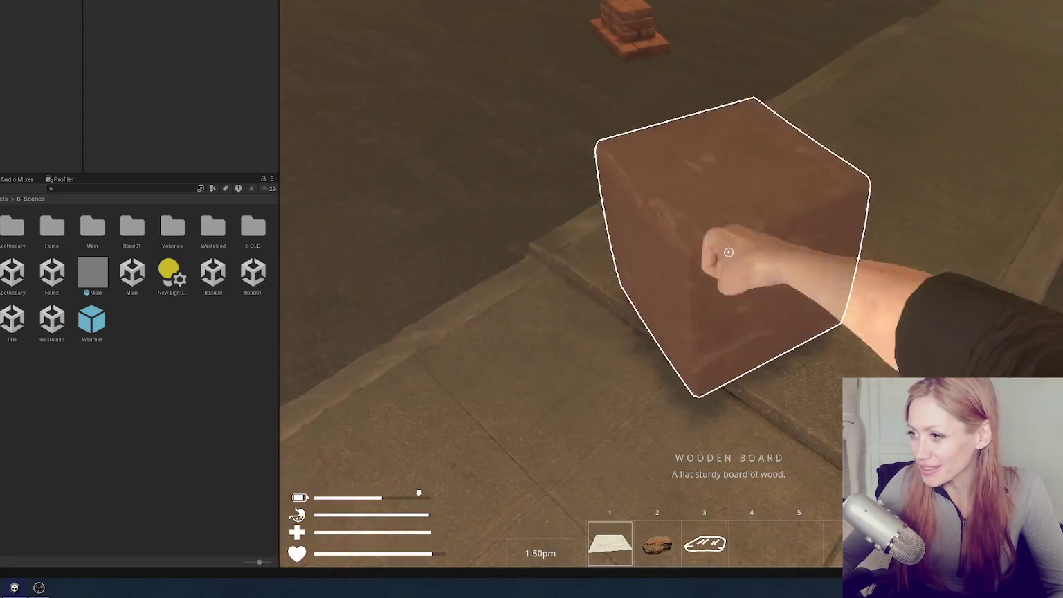
pyautogui.click(728, 252)
pyautogui.click(729, 252)
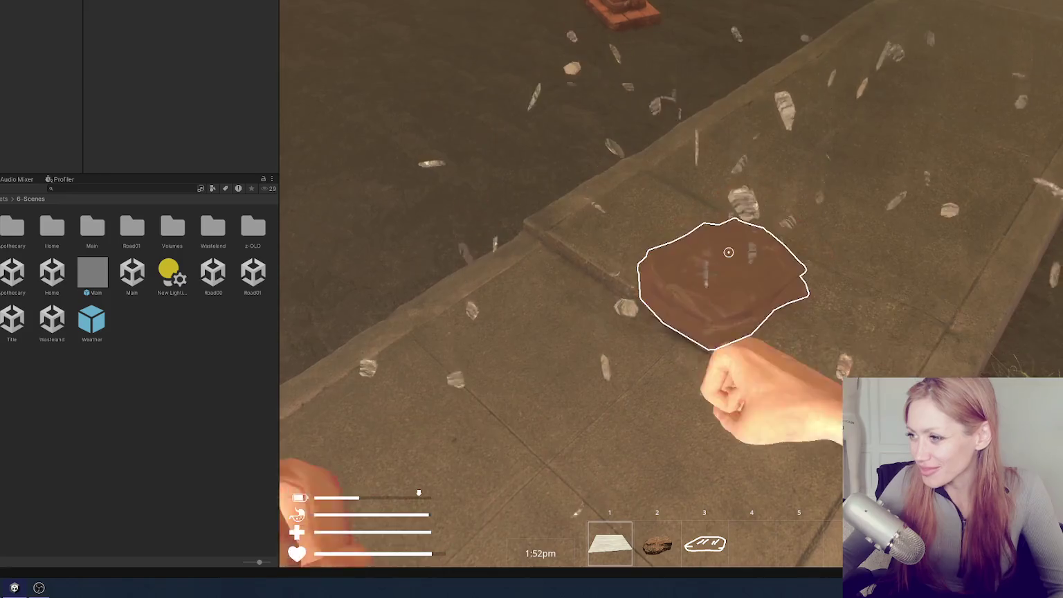
pyautogui.press('e')
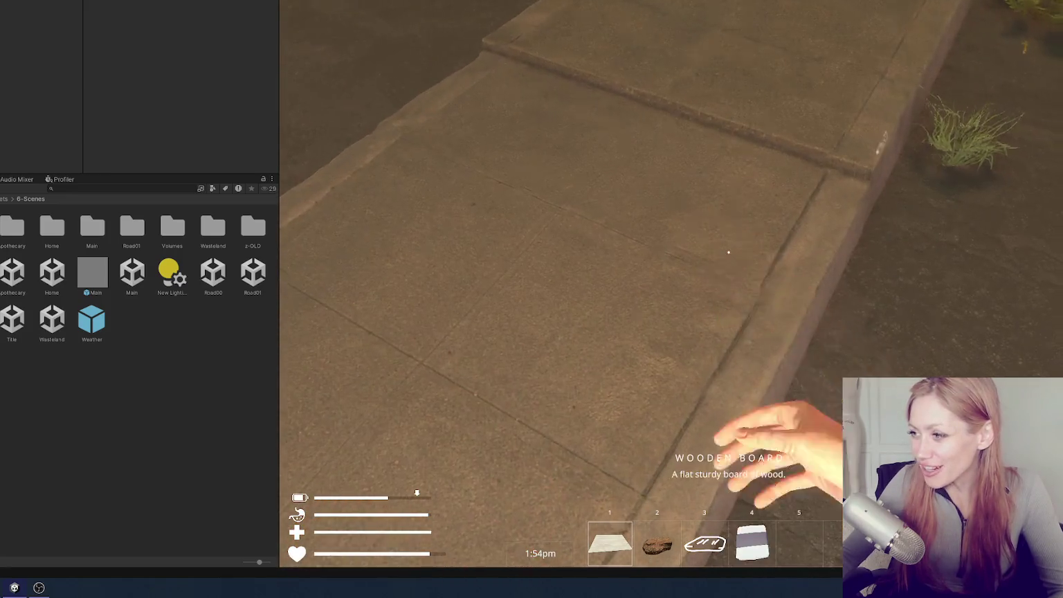
# Smash the wooden board, wooden wall and brick stack, then collect the board bundles and white item
pyautogui.click(729, 252)
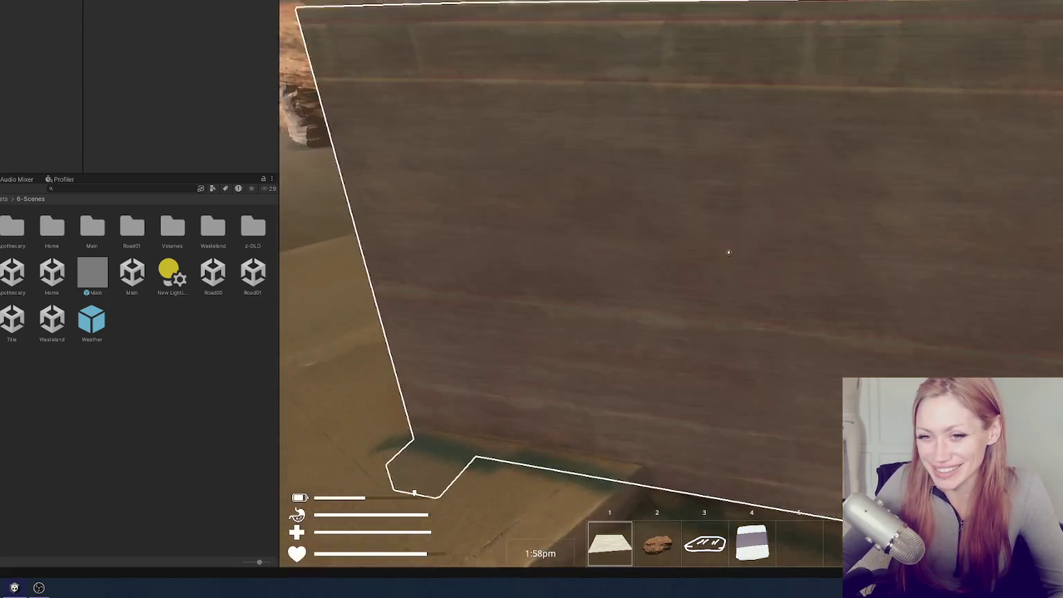
pyautogui.click(729, 252)
pyautogui.click(729, 251)
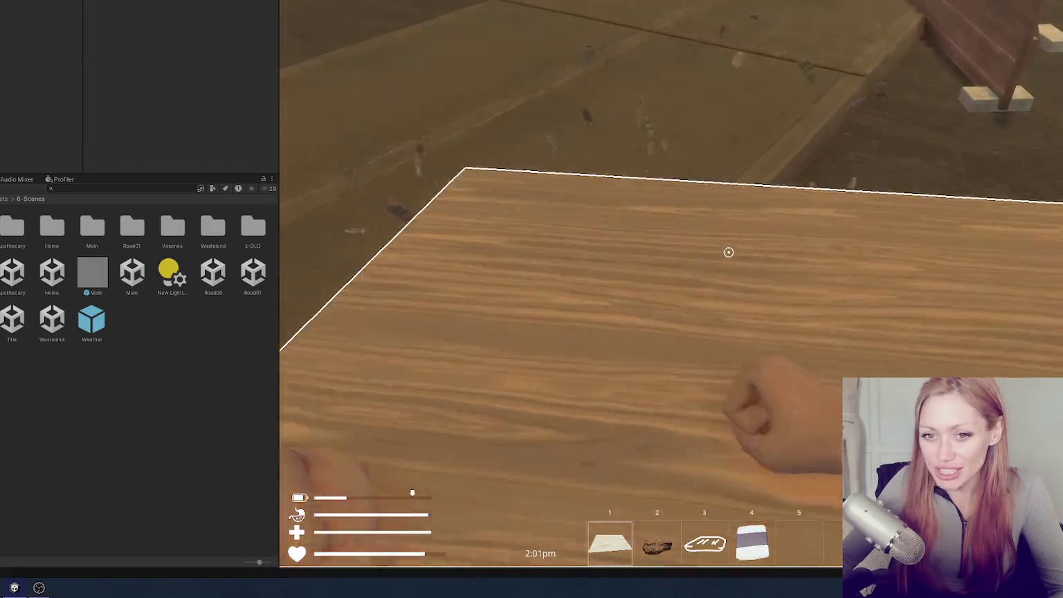
pyautogui.click(728, 252)
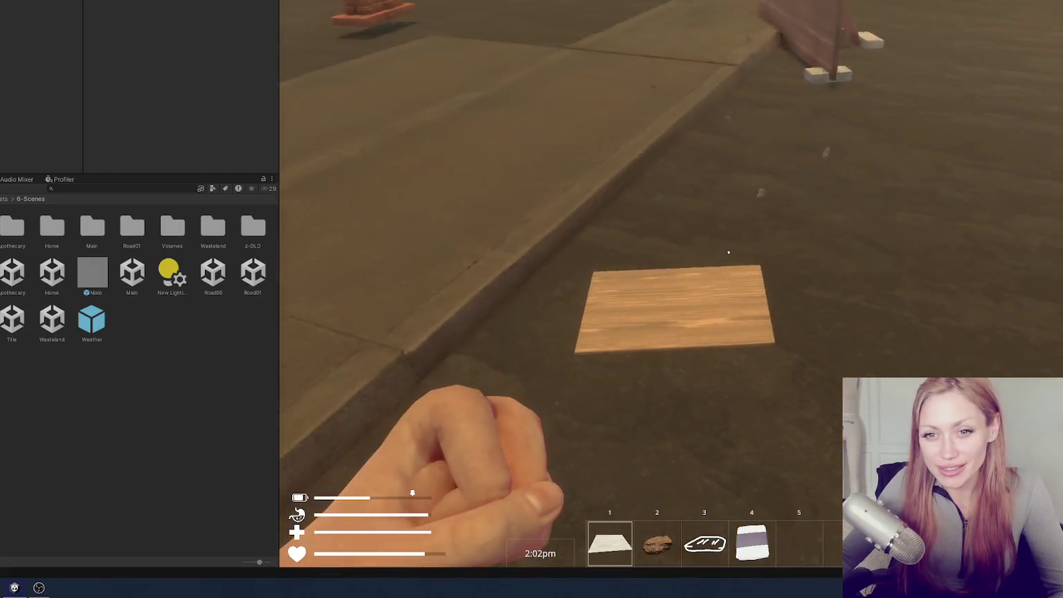
pyautogui.click(728, 252)
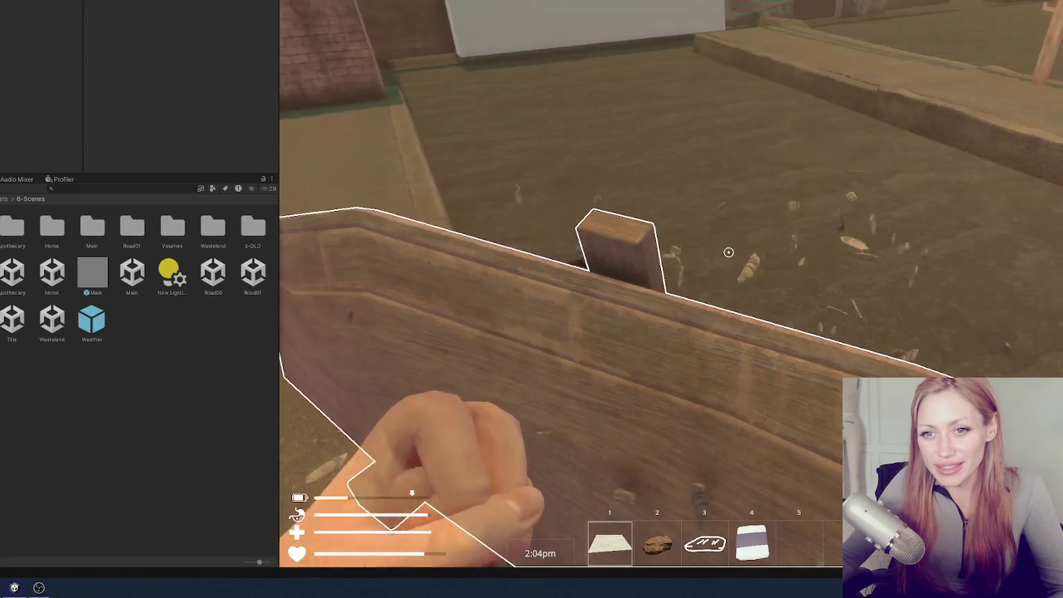
pyautogui.click(729, 252)
pyautogui.click(729, 252)
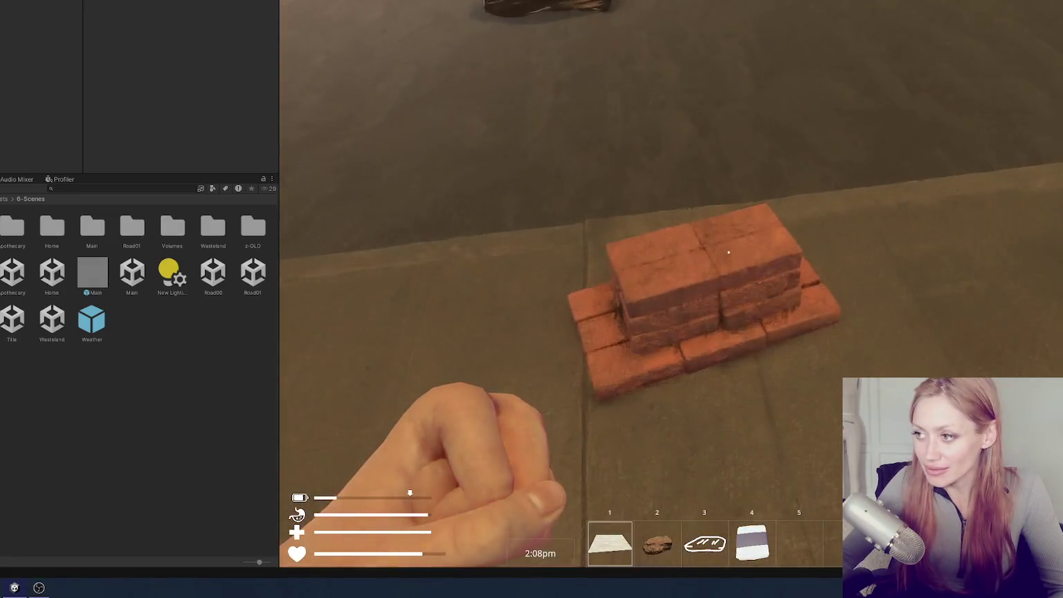
pyautogui.click(729, 251)
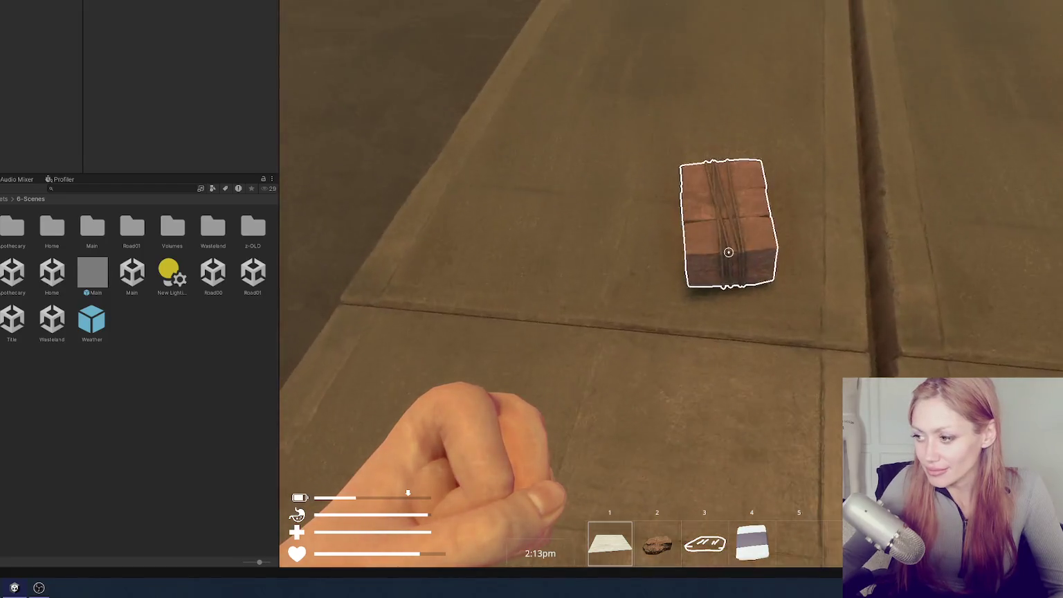
pyautogui.click(729, 252)
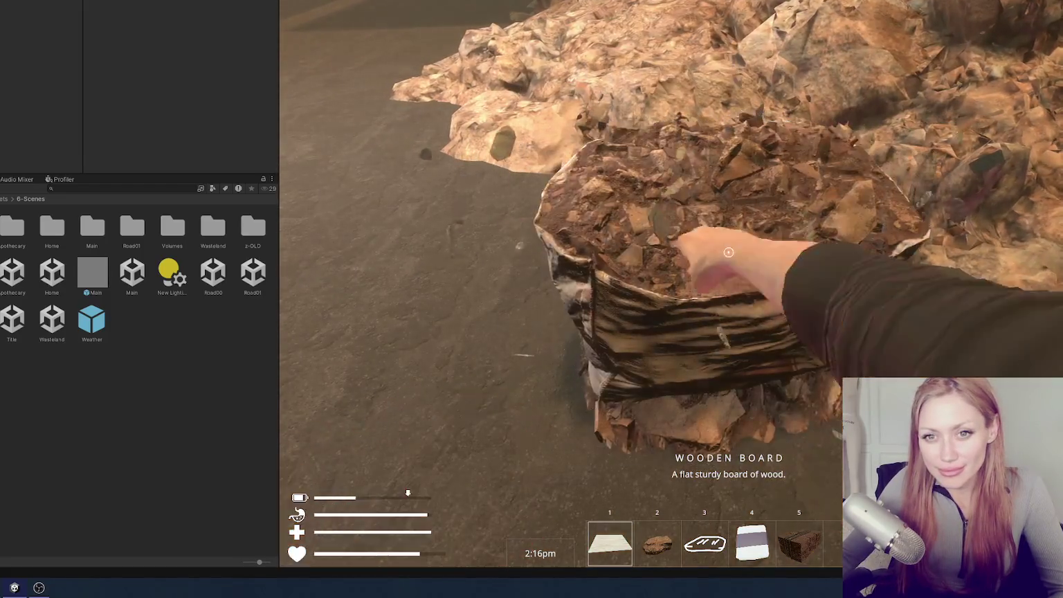
pyautogui.click(728, 252)
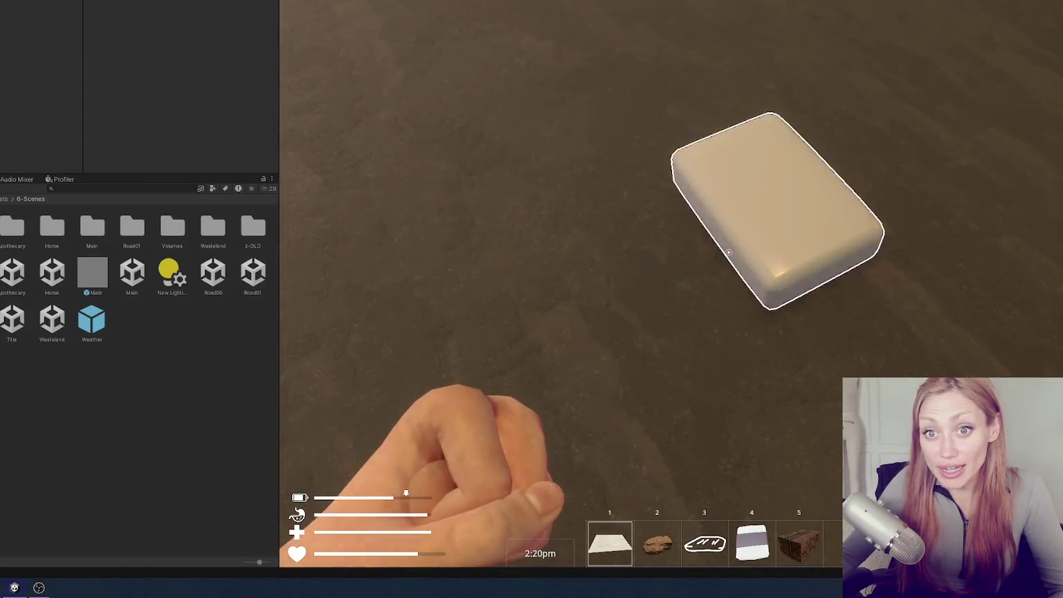
pyautogui.click(729, 251)
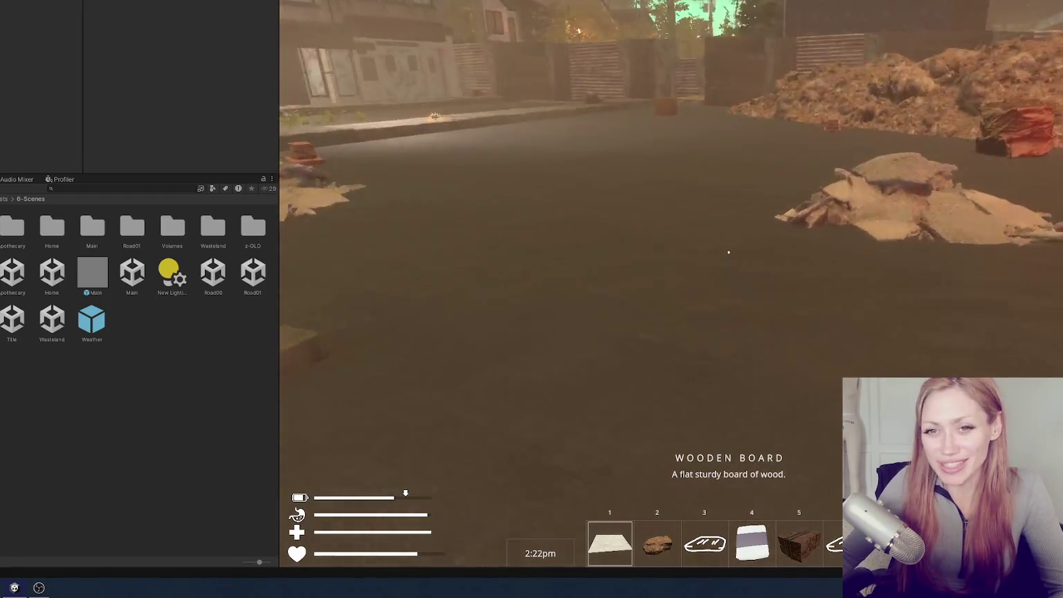
# Walk past the rubble and orange box, back through the alley toward the gate
pyautogui.press('w')
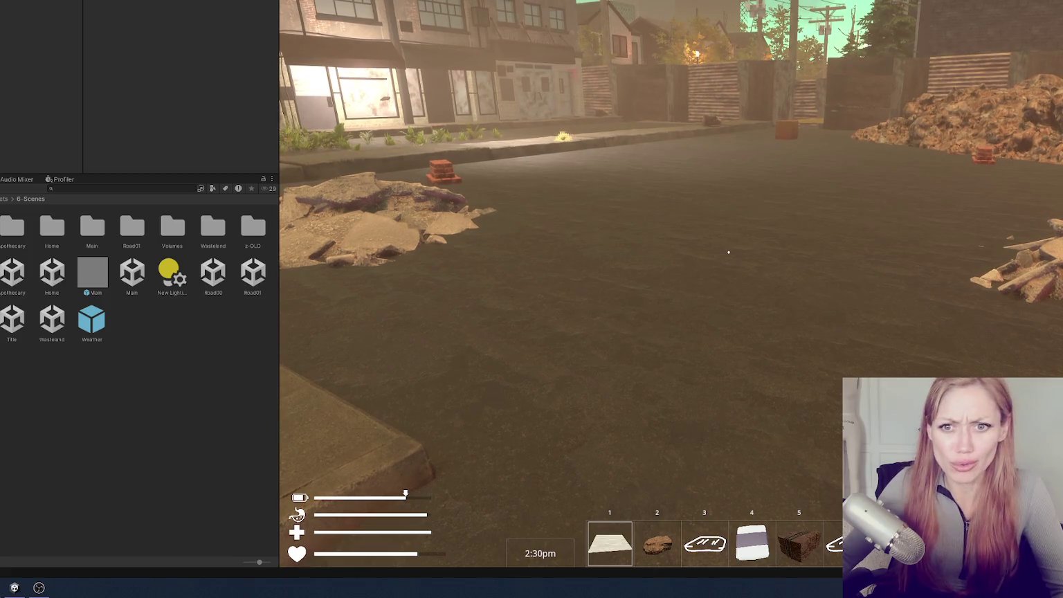
pyautogui.press('w')
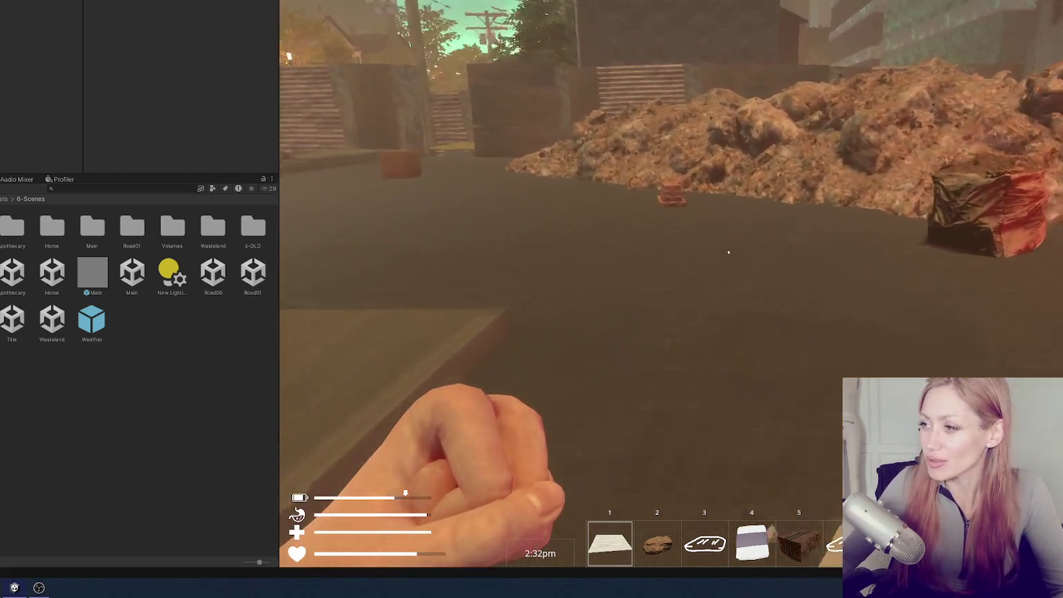
pyautogui.press('w')
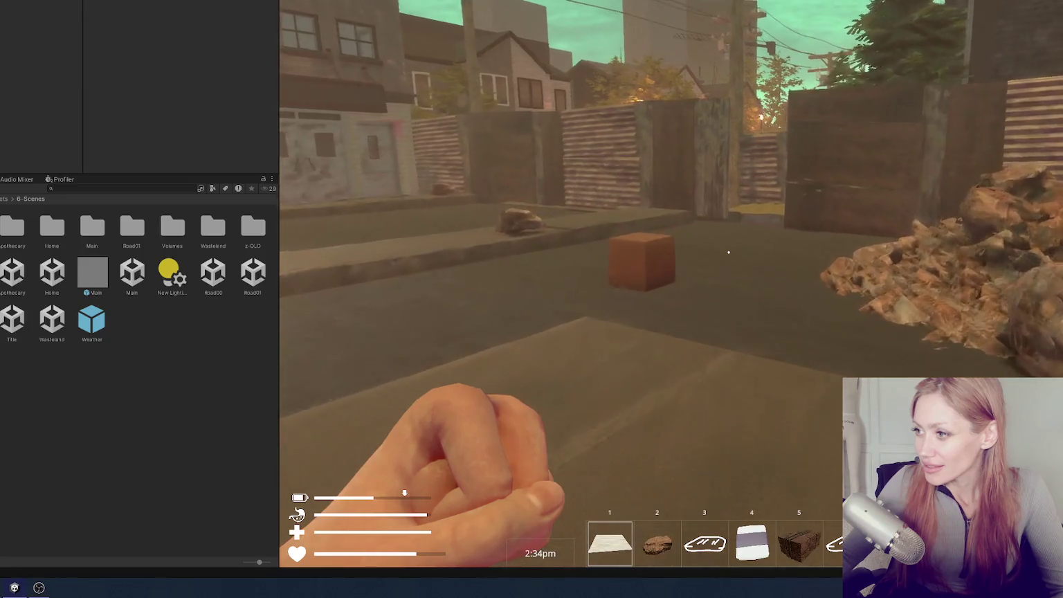
pyautogui.press('w')
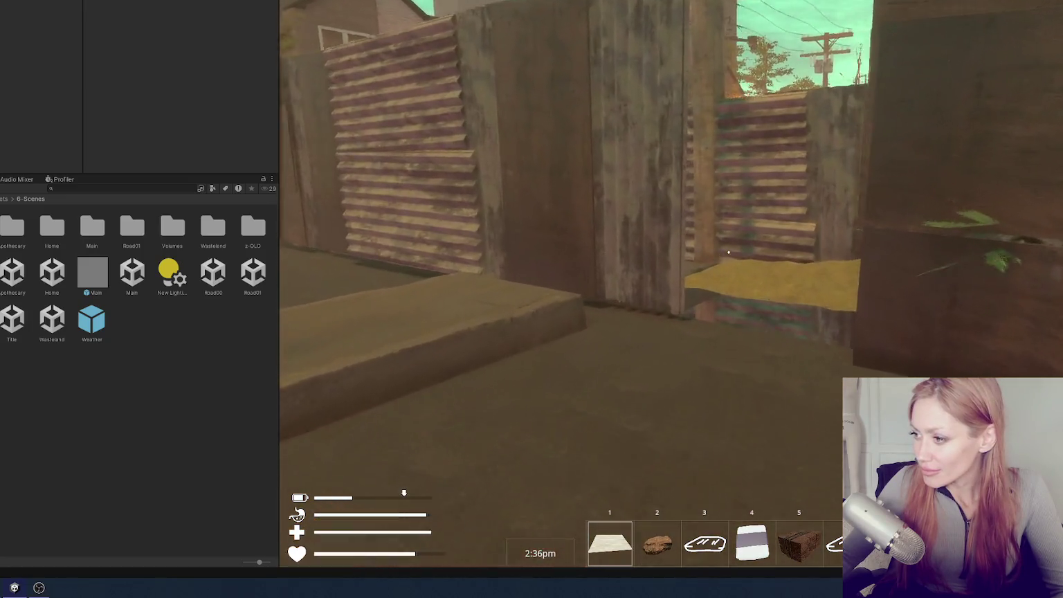
pyautogui.press('w')
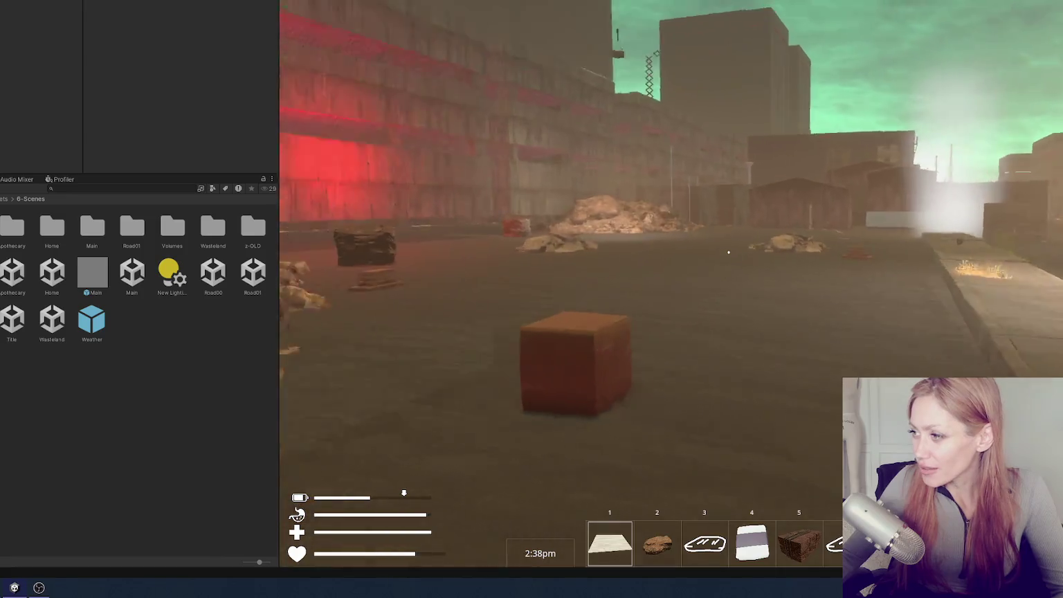
pyautogui.press('w')
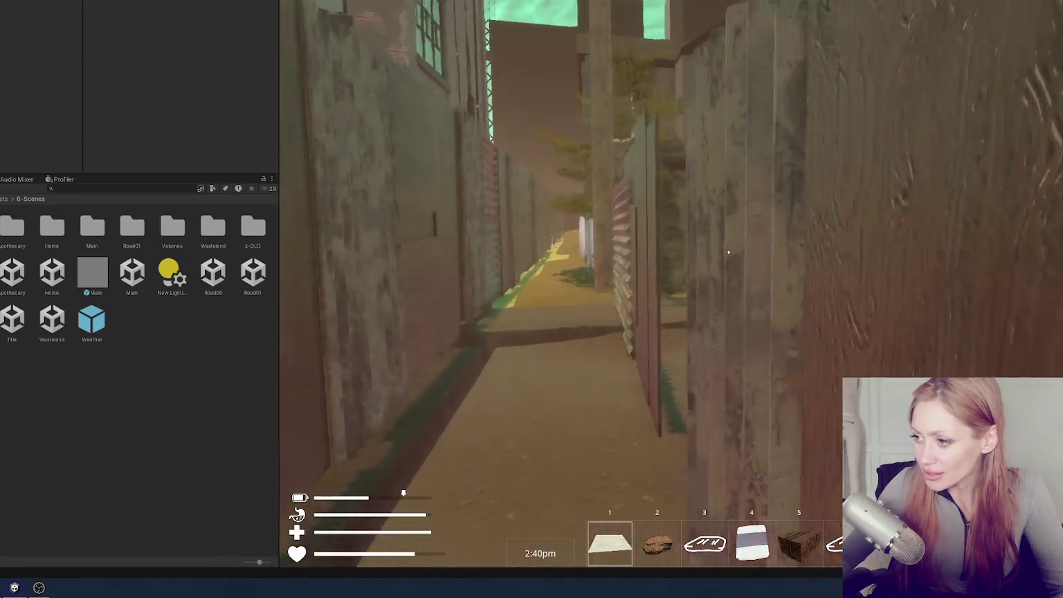
pyautogui.press('w')
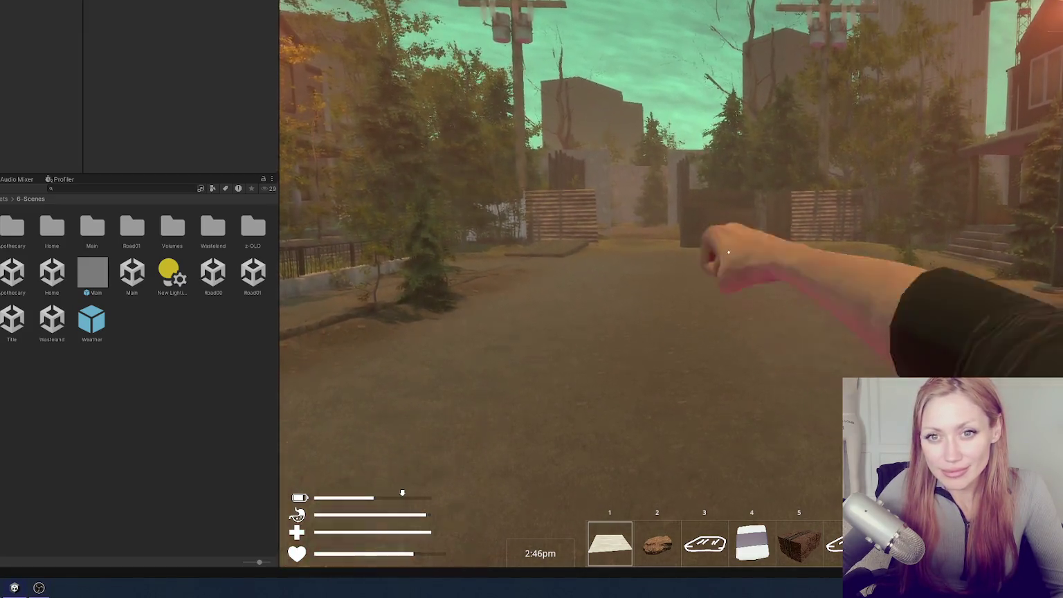
pyautogui.press('w')
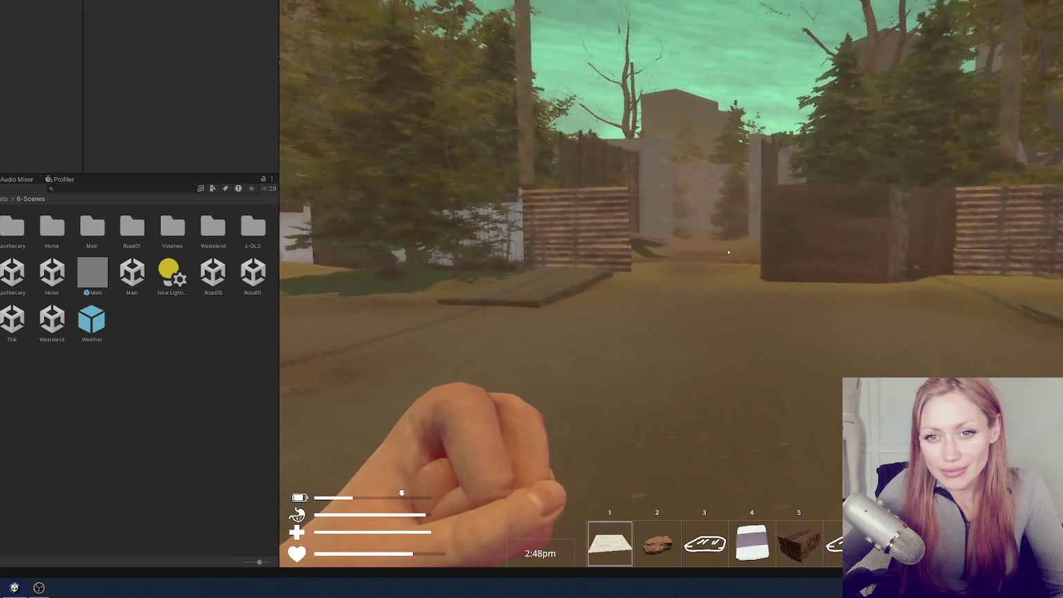
# Hold the stone, go through the brown door toward the pond, and pause the game
pyautogui.press('w')
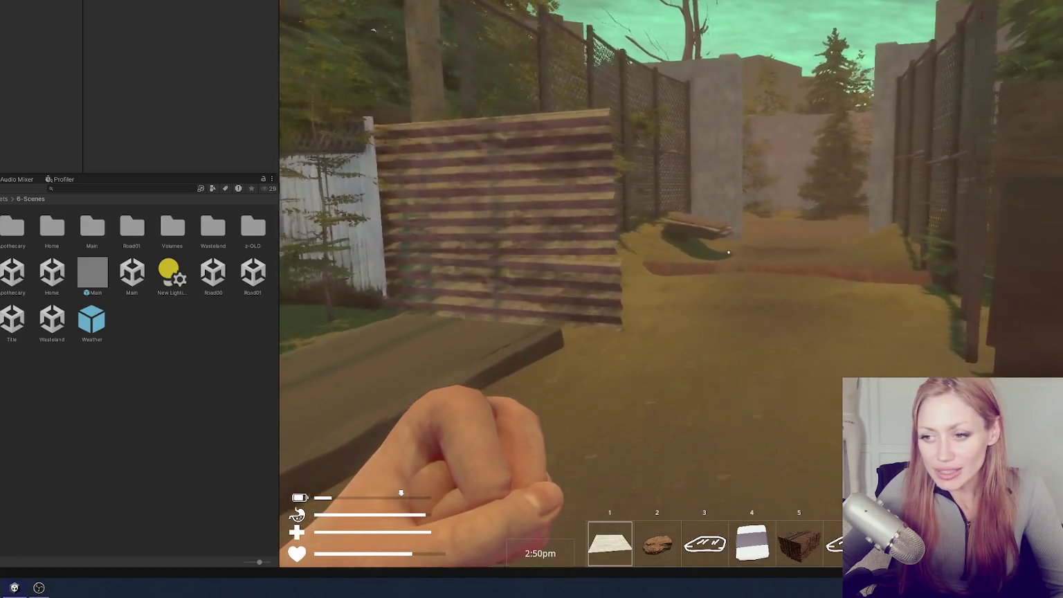
pyautogui.press('2')
pyautogui.press('w')
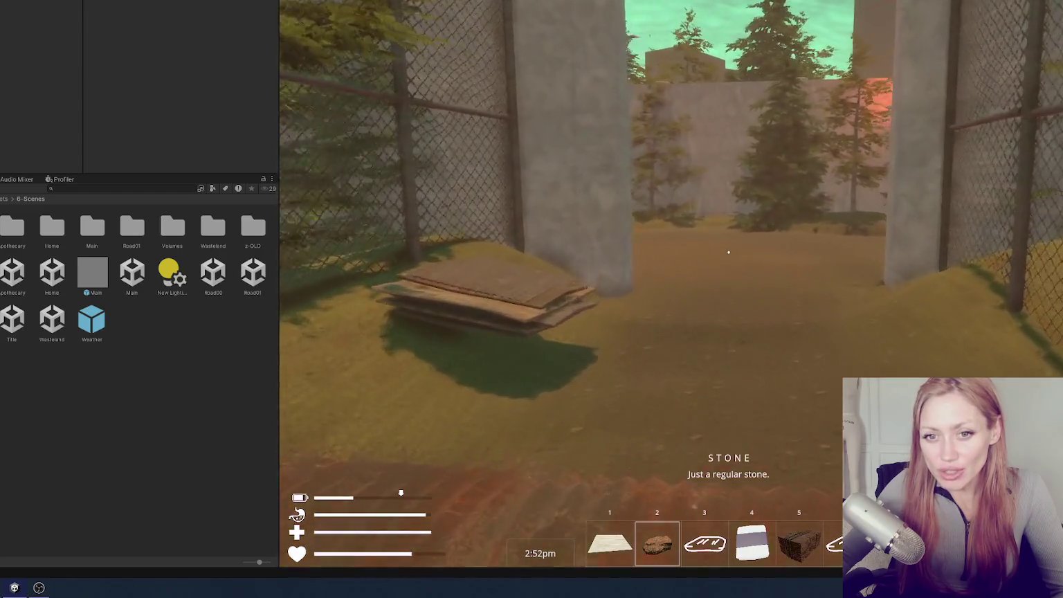
pyautogui.press('w')
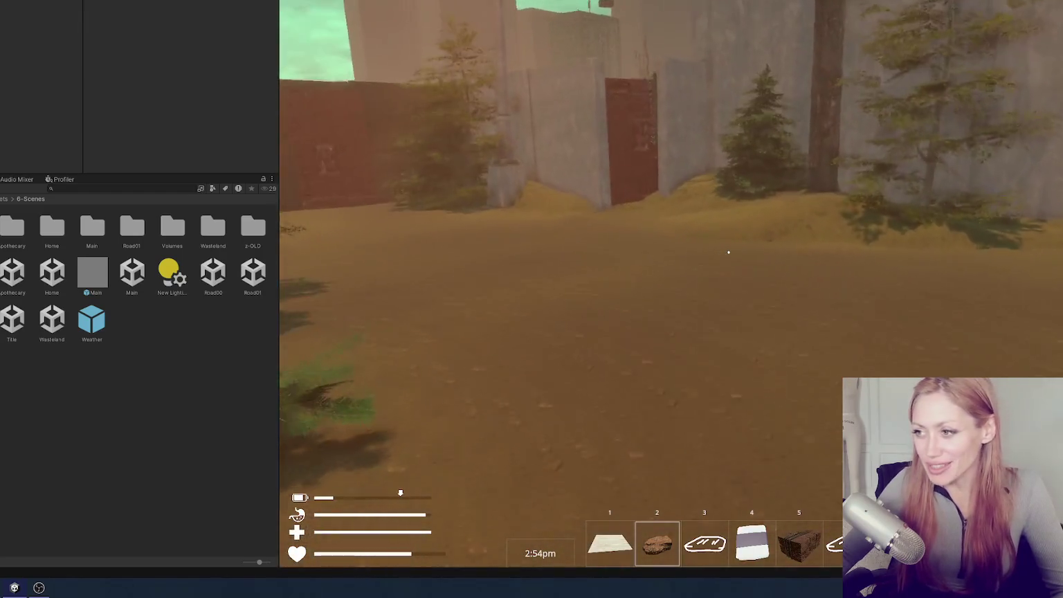
pyautogui.press('w')
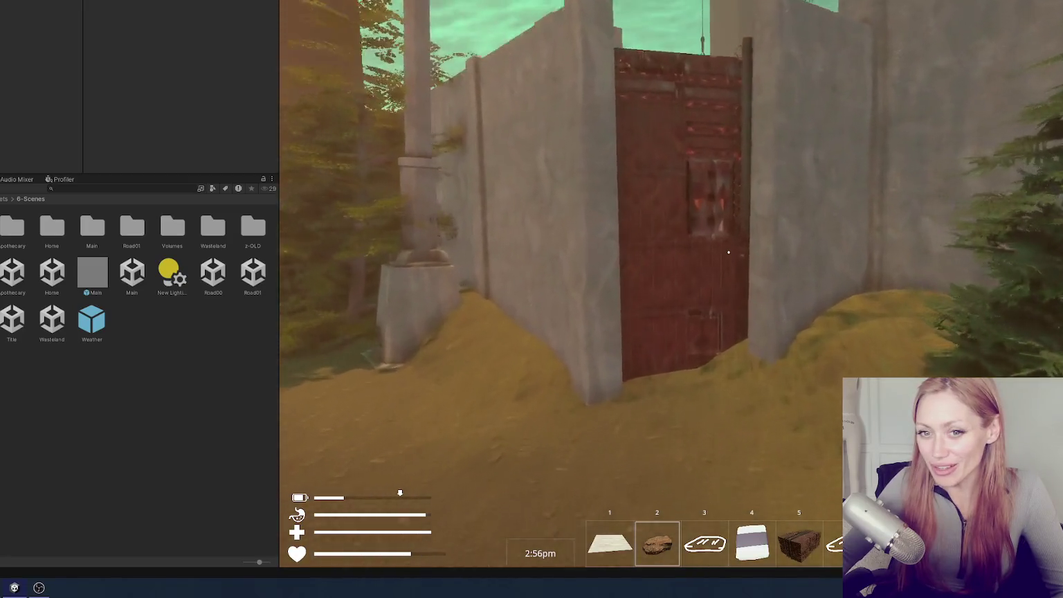
pyautogui.press('w')
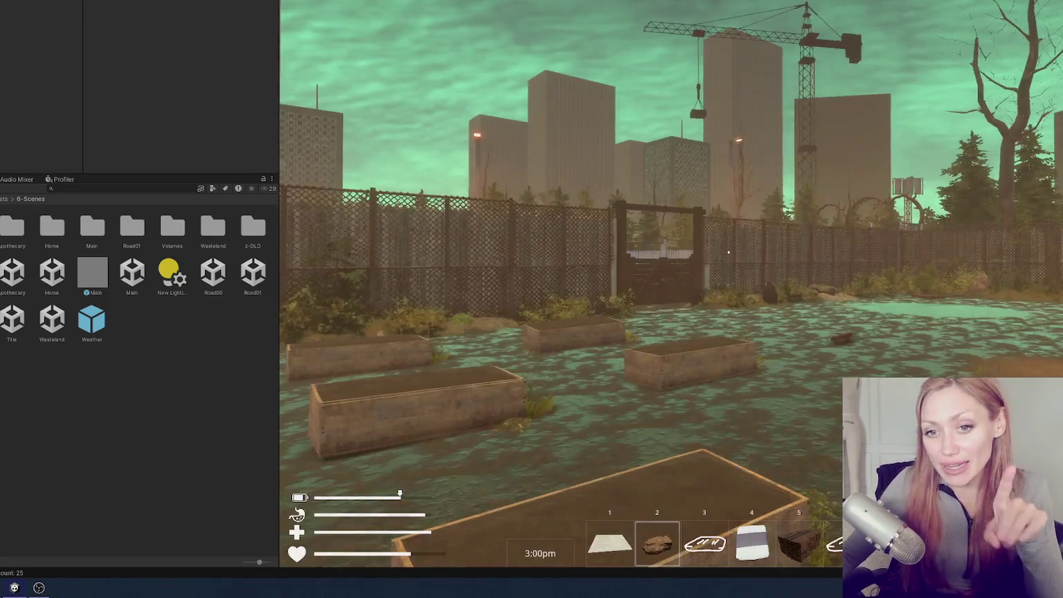
pyautogui.press('w')
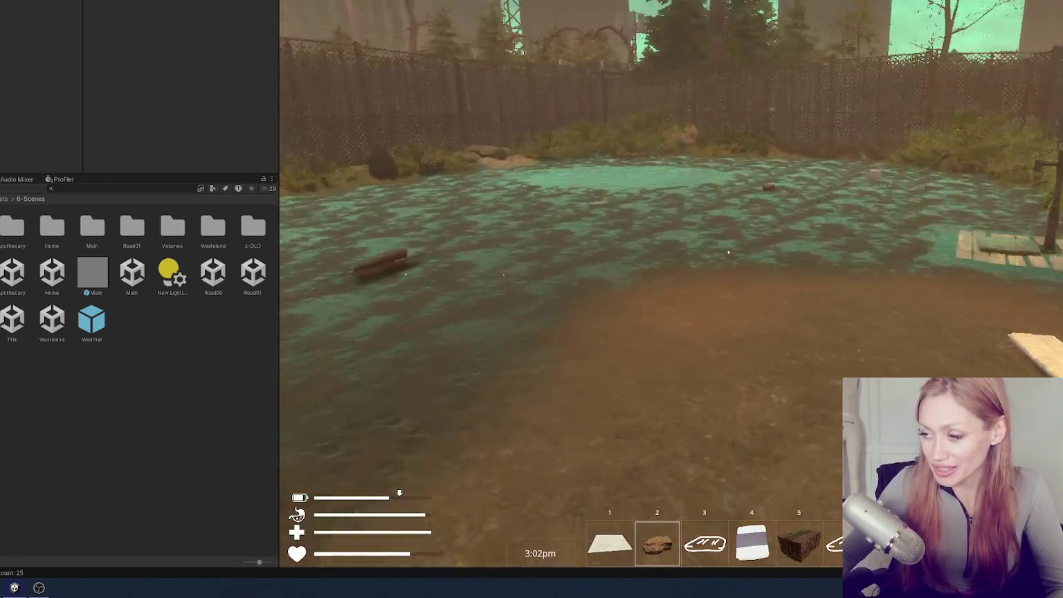
pyautogui.press('Escape')
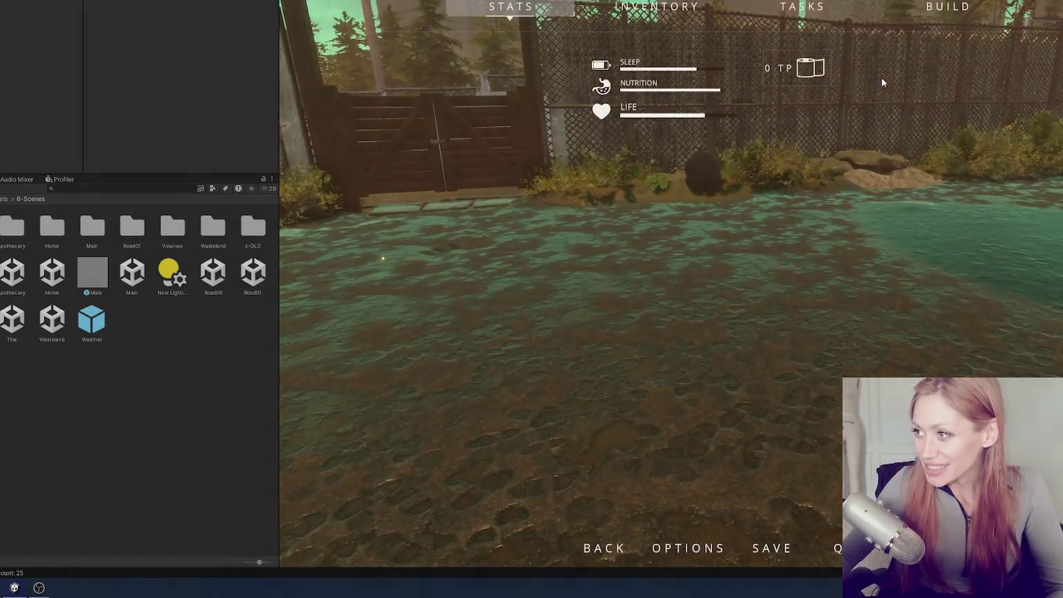
# Build a Stone Floor and a Wooden Plank Wall Half V in the yard
pyautogui.click(951, 11)
pyautogui.click(681, 182)
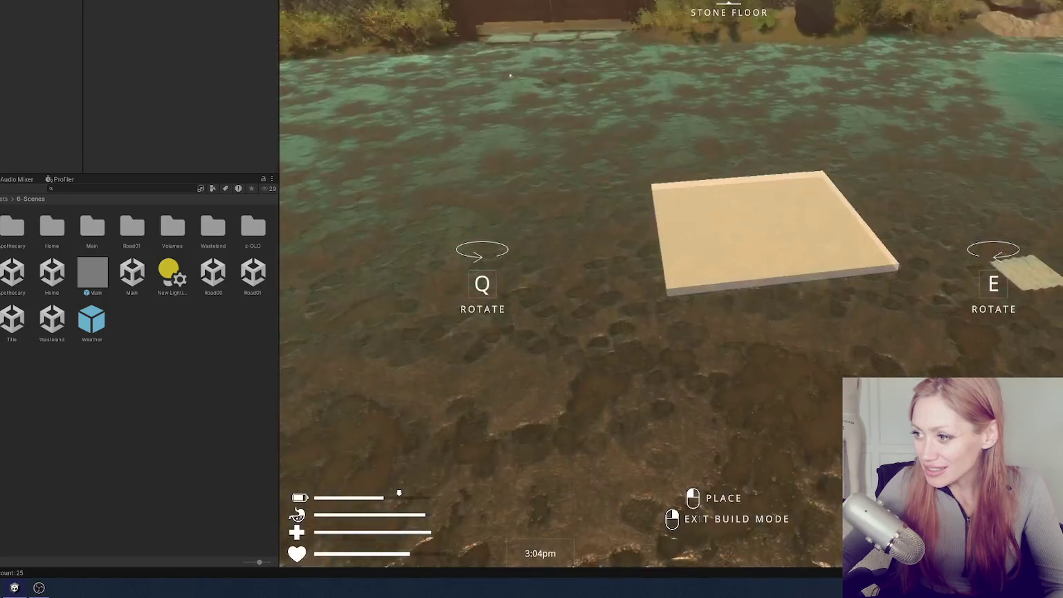
pyautogui.click(728, 251)
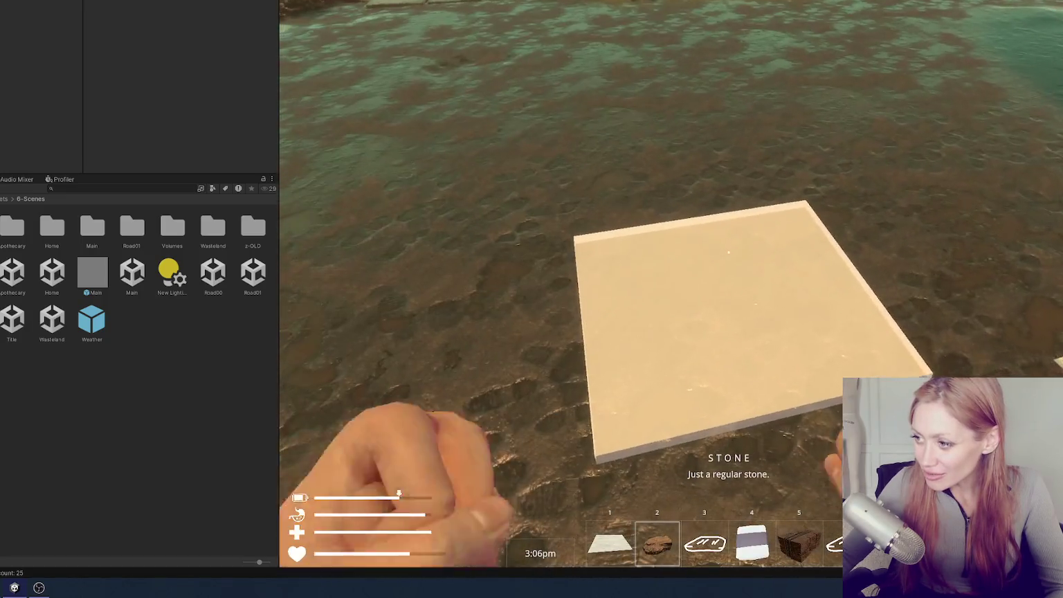
pyautogui.press('Escape')
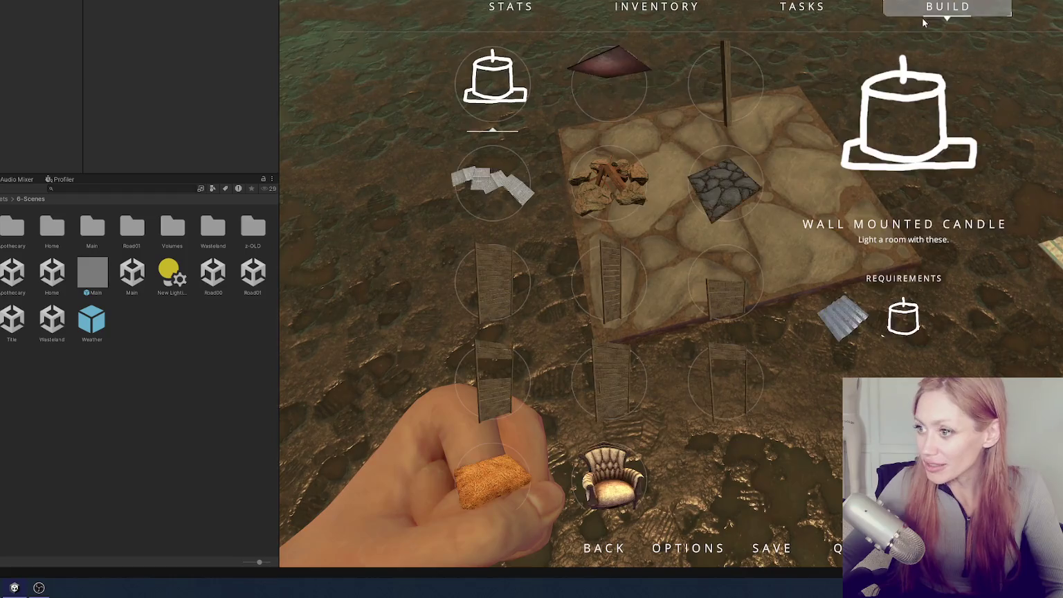
pyautogui.click(626, 301)
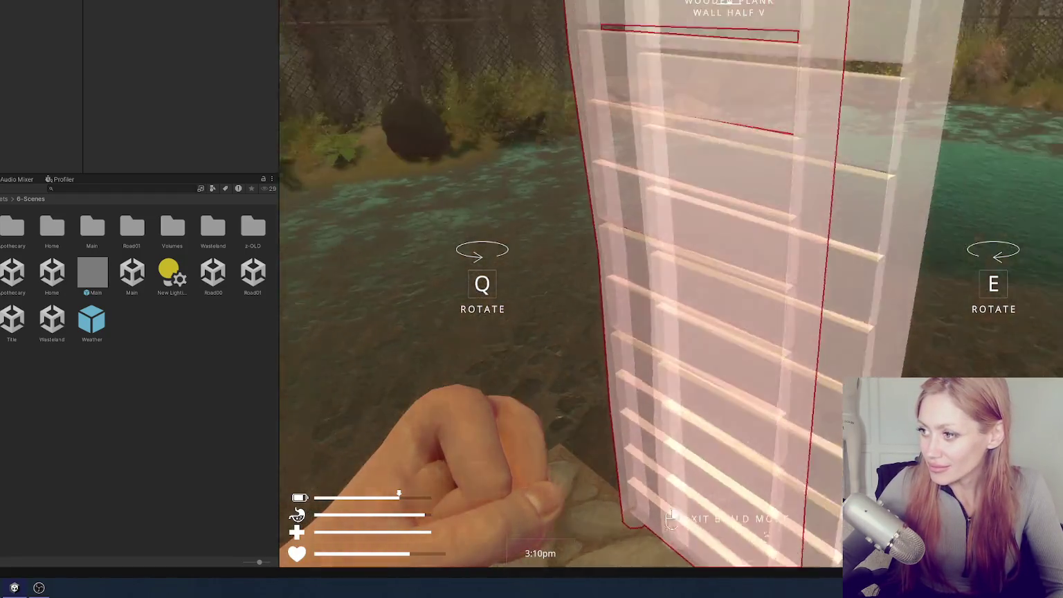
pyautogui.click(728, 251)
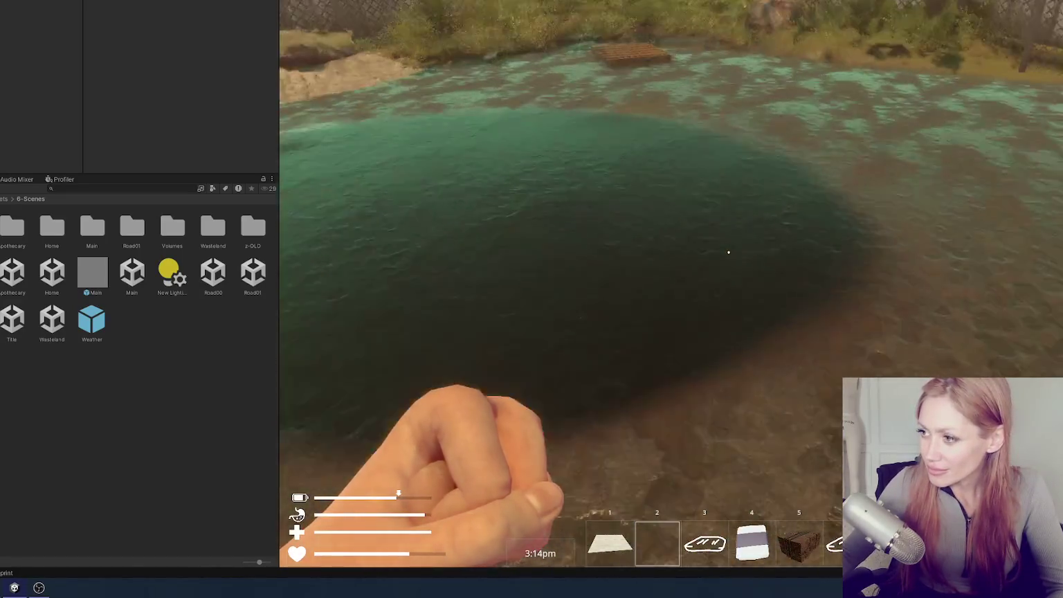
# Walk to the wooden pallet, punch it apart, and collect the kindling
pyautogui.press('w')
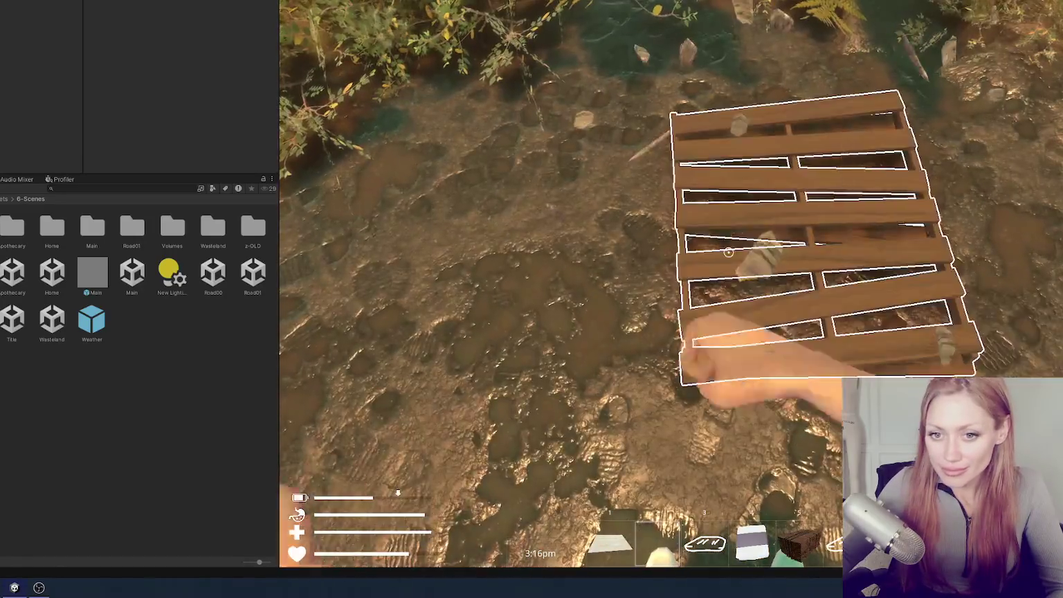
pyautogui.click(729, 252)
pyautogui.click(728, 252)
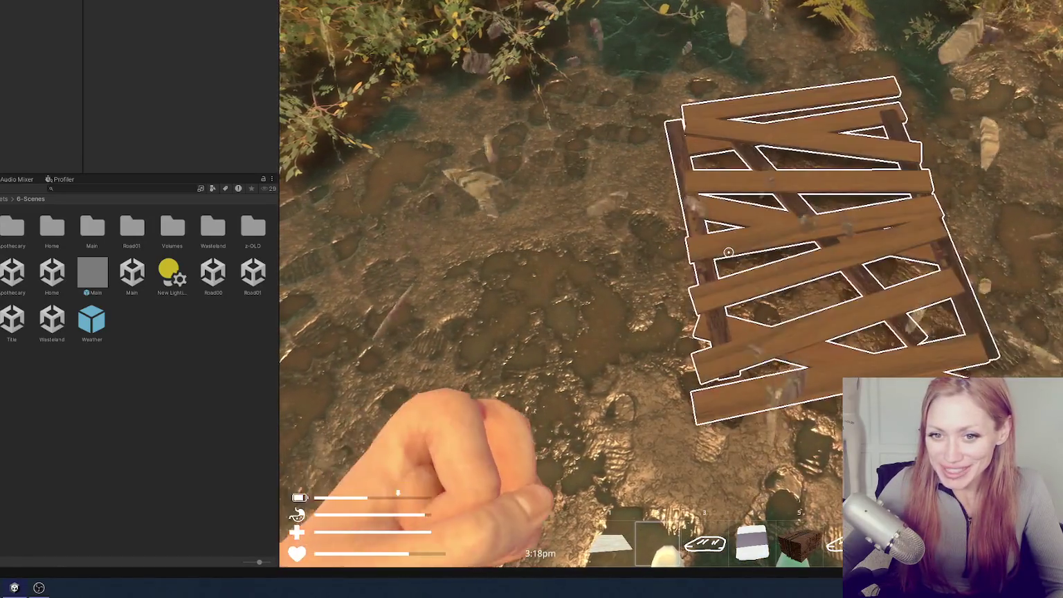
pyautogui.click(729, 252)
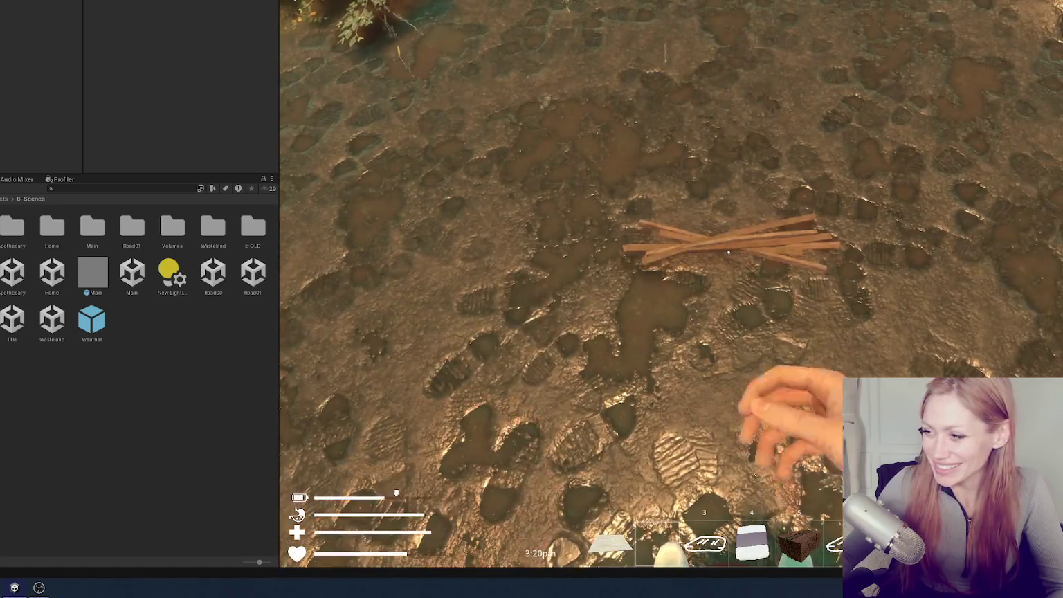
pyautogui.click(729, 251)
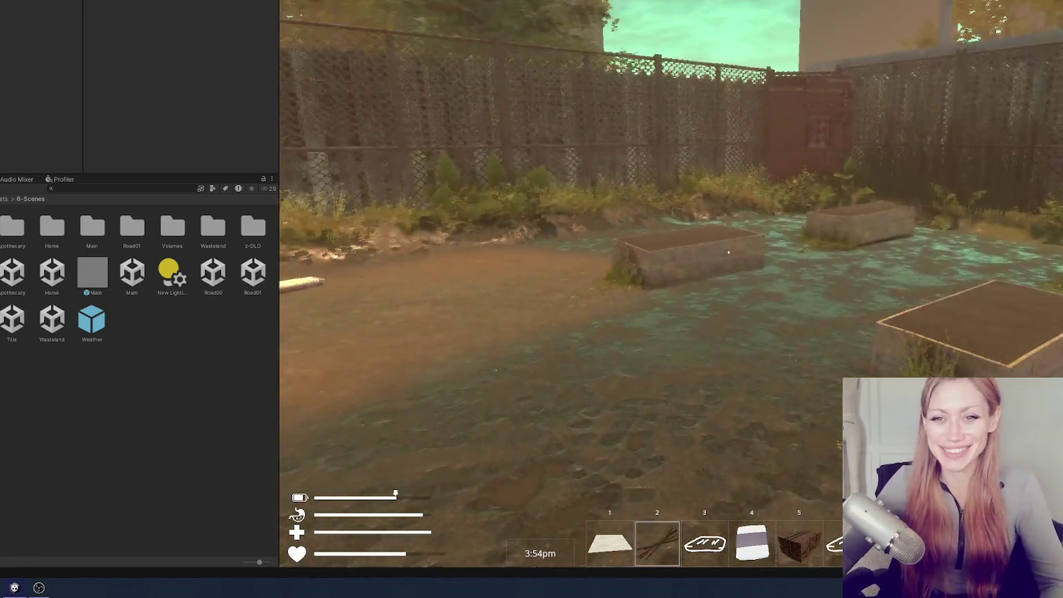
pyautogui.press('Escape')
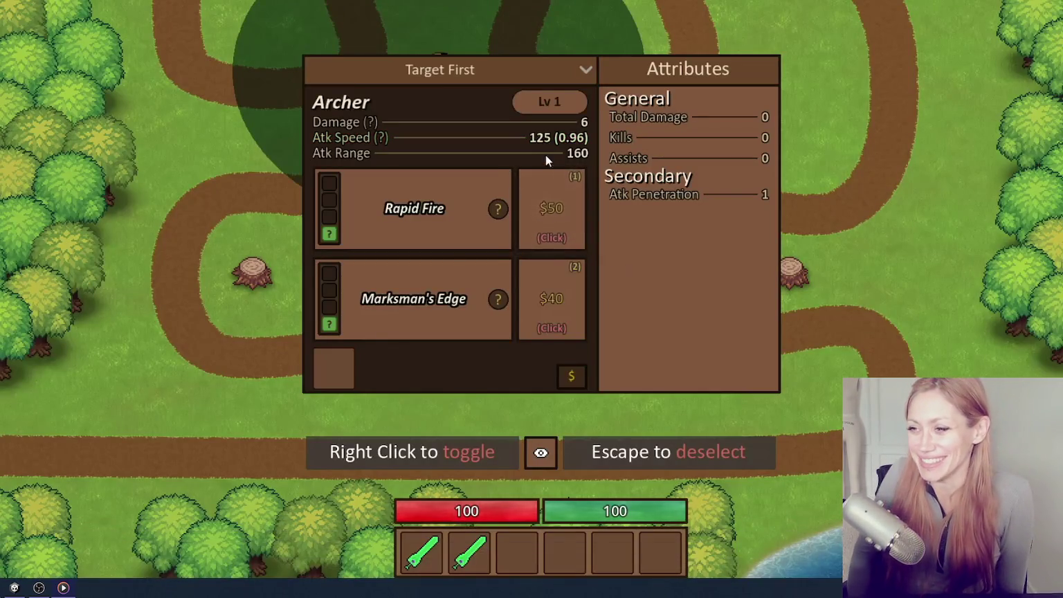
# Watch the tower-defense clip until the Archer shows Multi-Shot and Poison Shot upgrades
pyautogui.moveTo(498, 210)
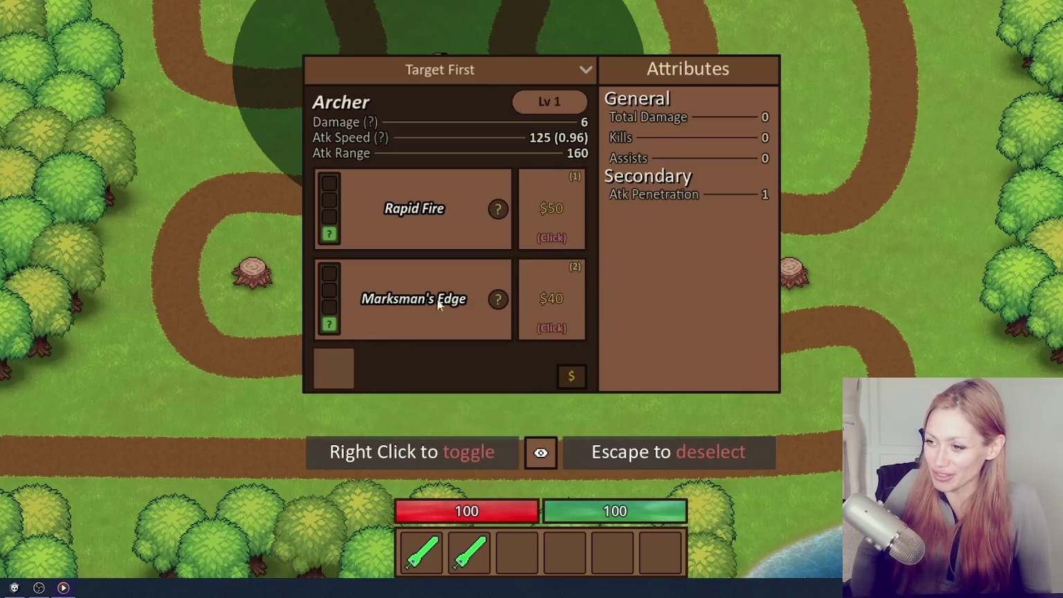
pyautogui.moveTo(330, 309)
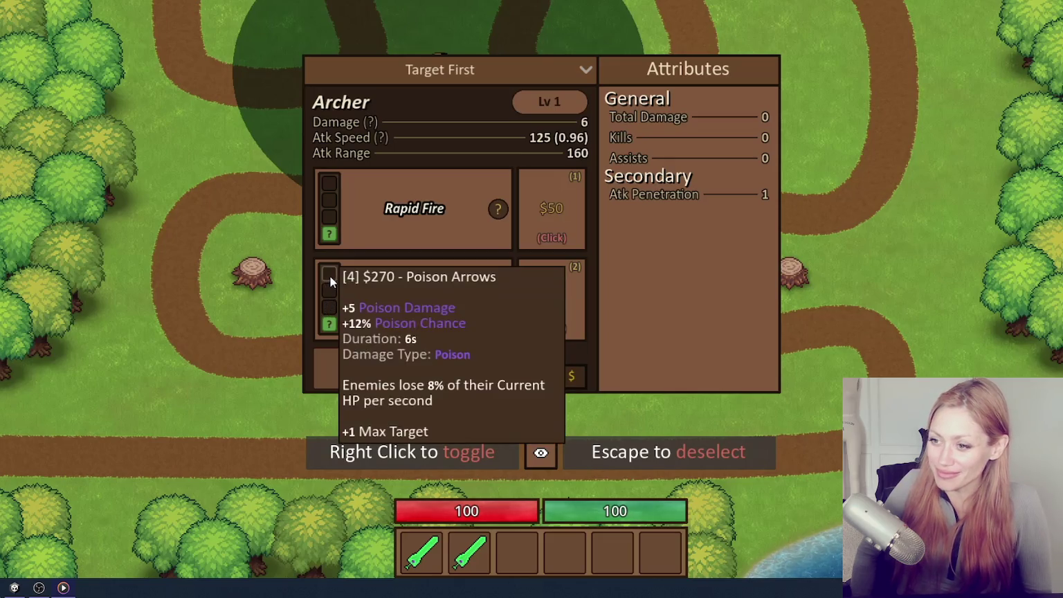
pyautogui.click(546, 232)
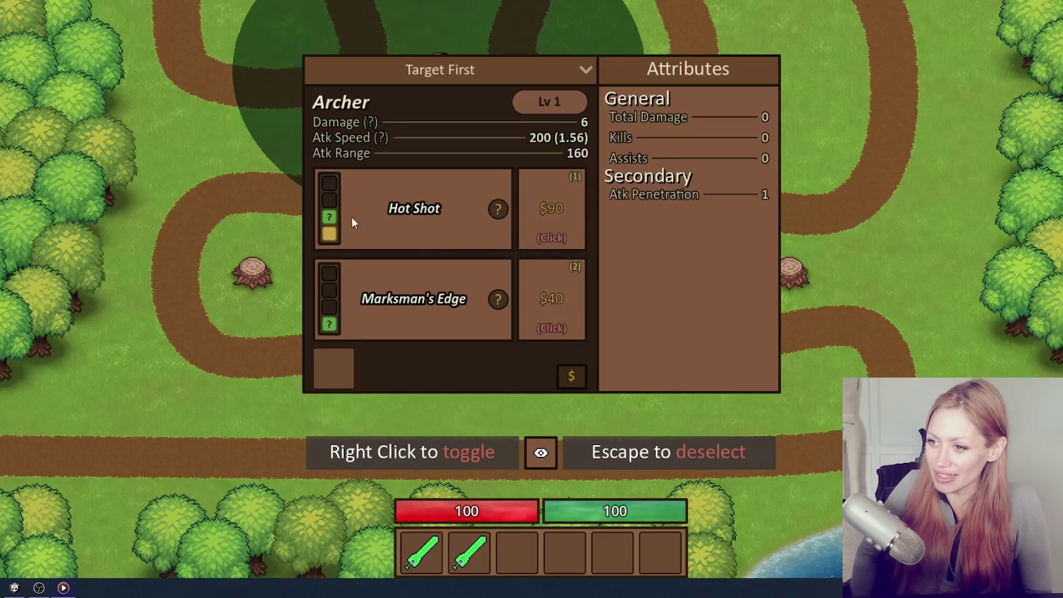
pyautogui.moveTo(331, 220)
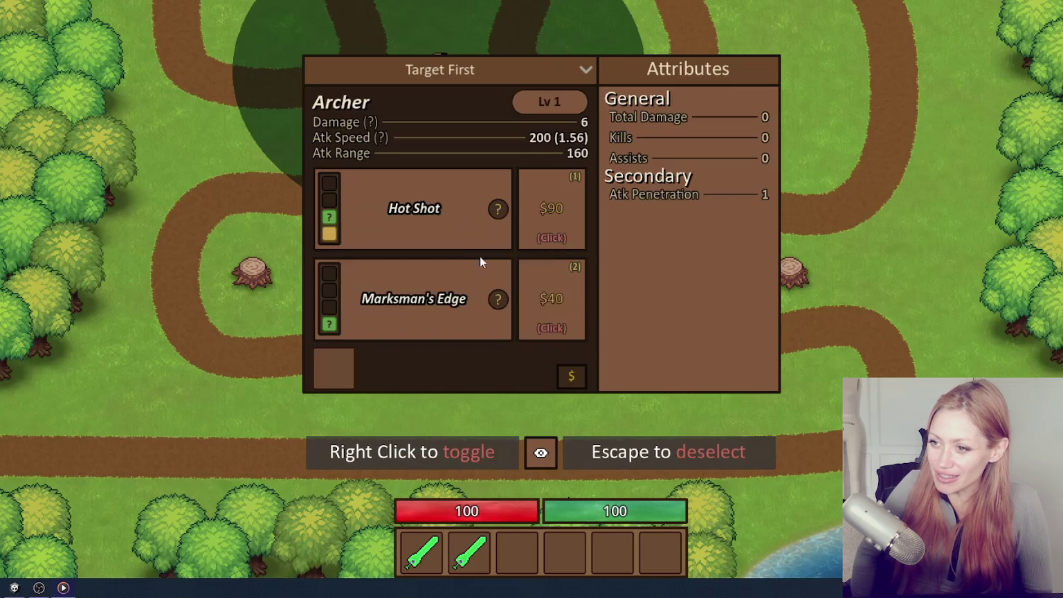
pyautogui.click(544, 297)
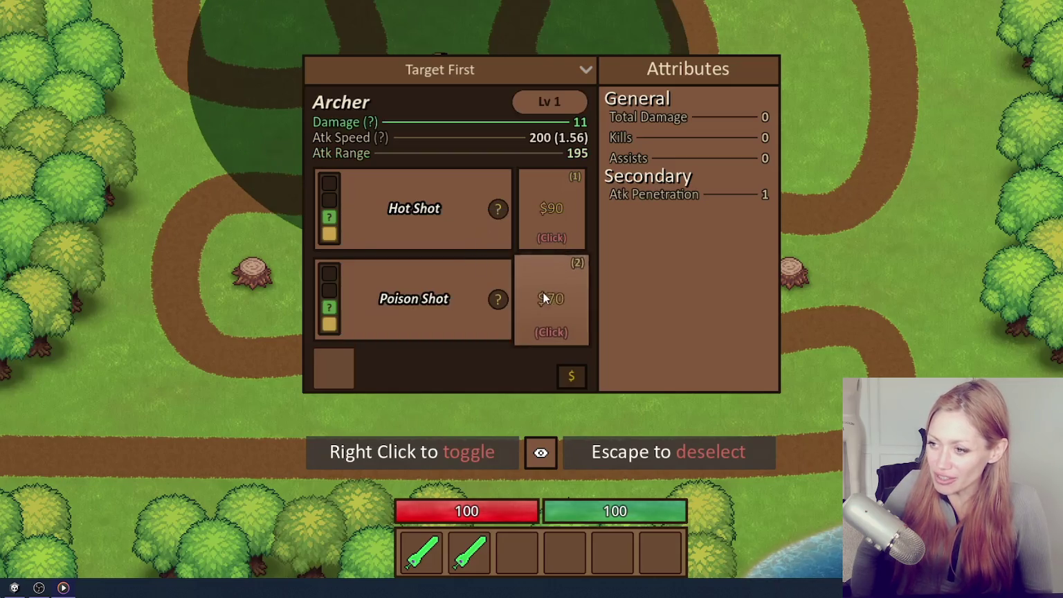
pyautogui.click(550, 239)
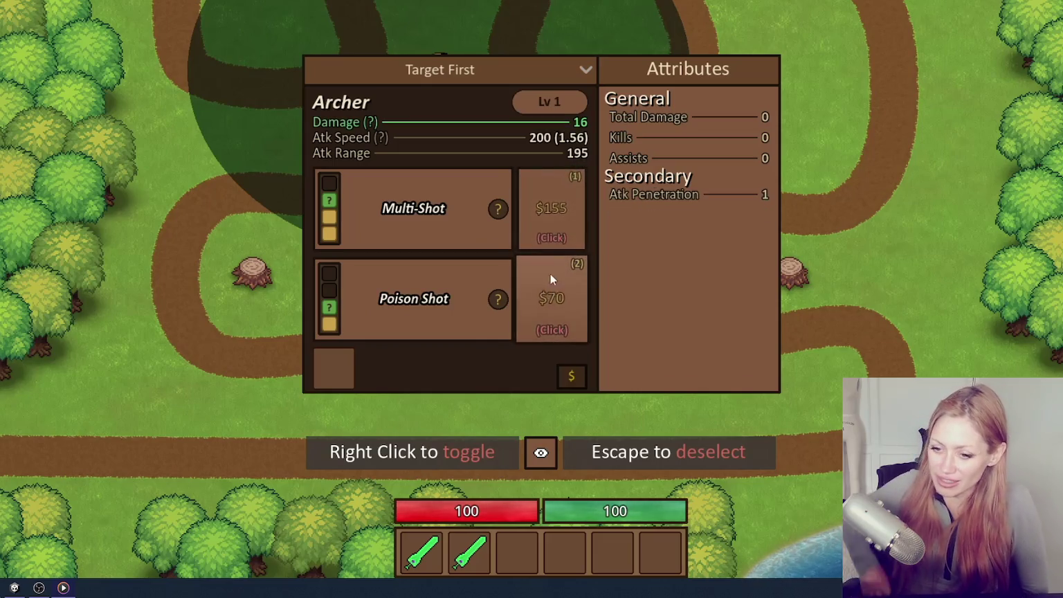
pyautogui.click(540, 238)
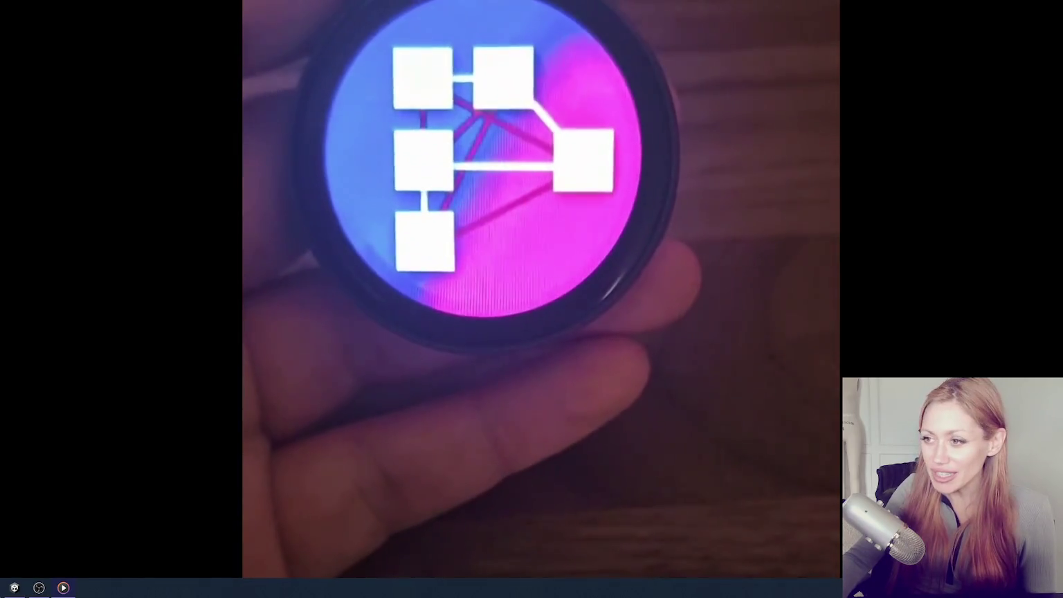
# Pause the round-display clip, resume it, then pause it again
pyautogui.press('space')
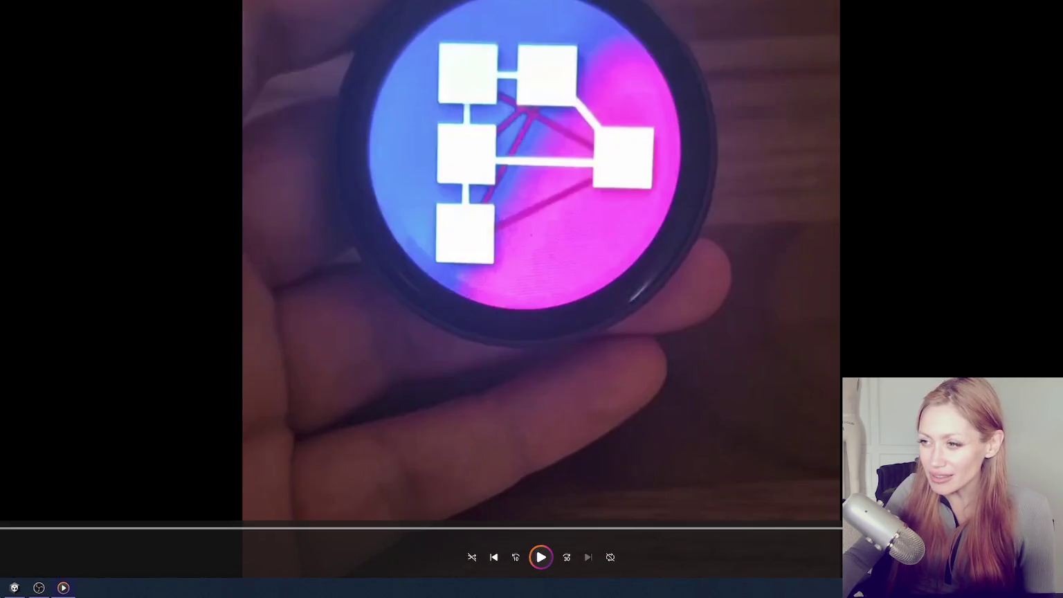
pyautogui.click(546, 558)
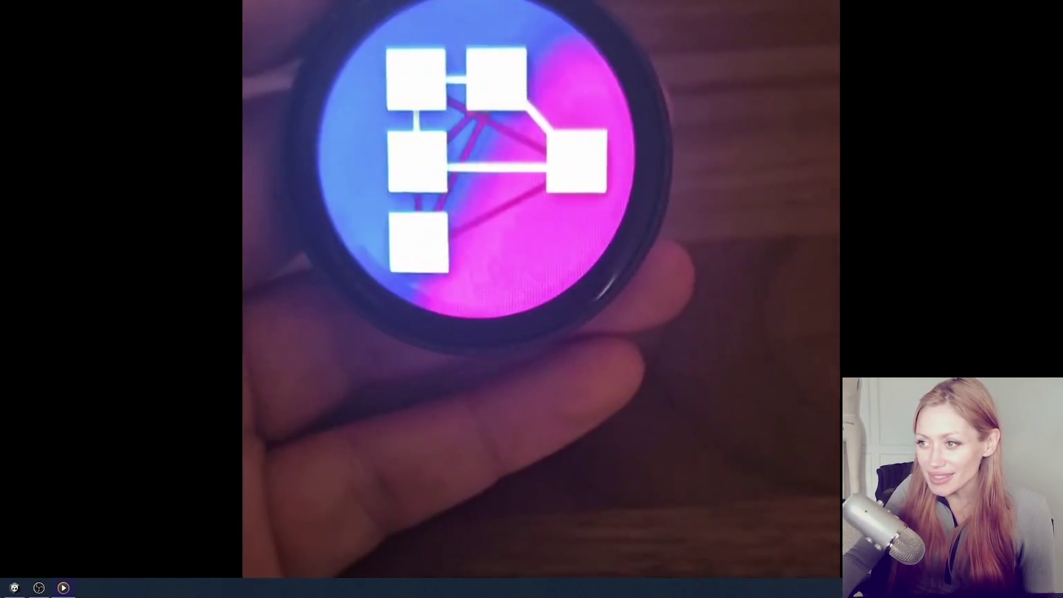
pyautogui.press('space')
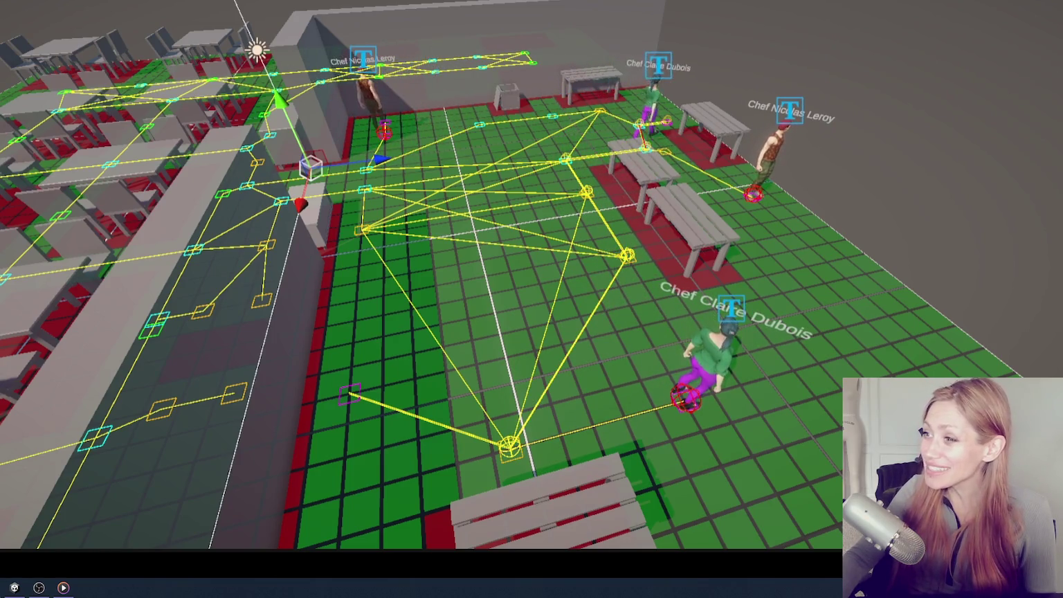
# Briefly pause the restaurant simulation clip, then resume it toward the closing-day message
pyautogui.click(666, 254)
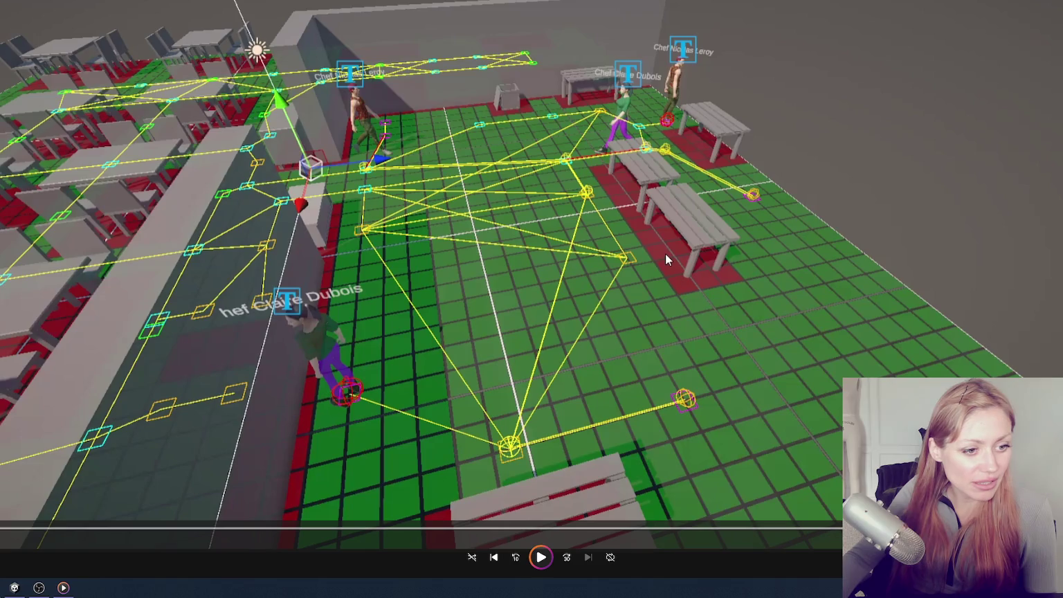
pyautogui.press('space')
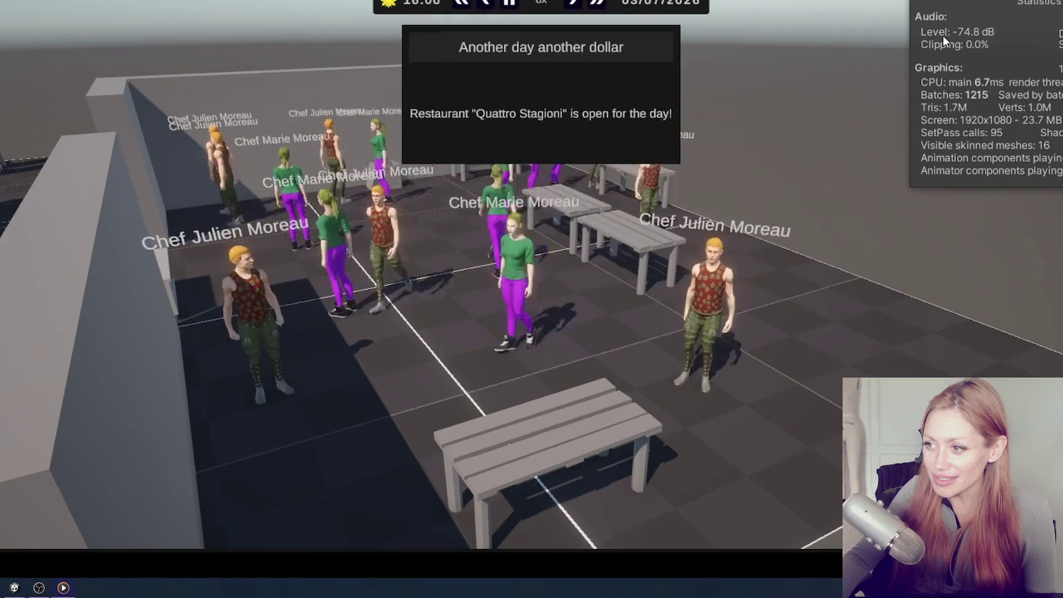
# Pause, resume, and pause again the multi-day restaurant simulation playback
pyautogui.click(985, 165)
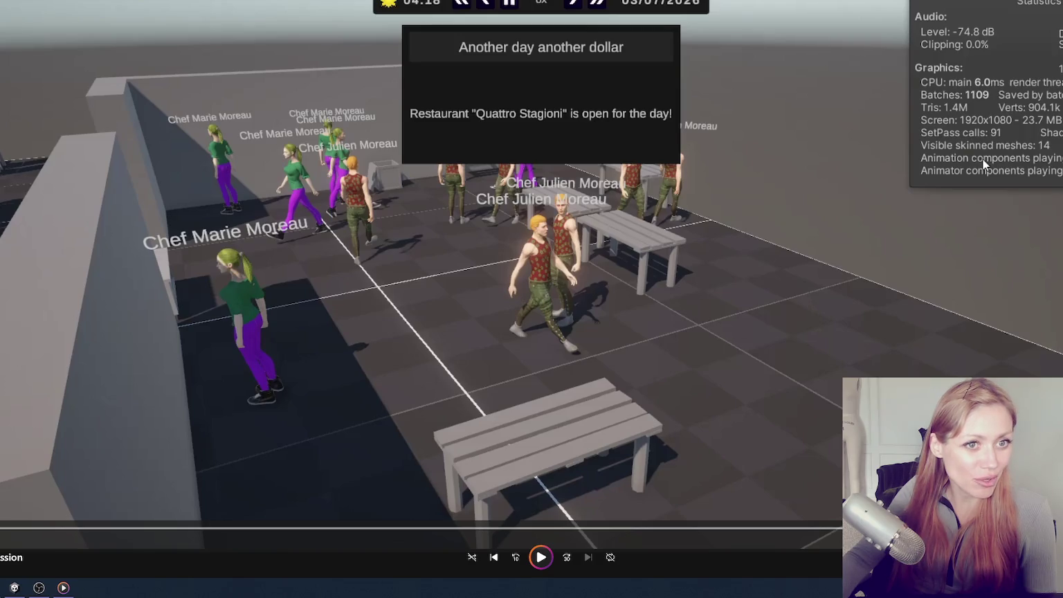
pyautogui.click(821, 175)
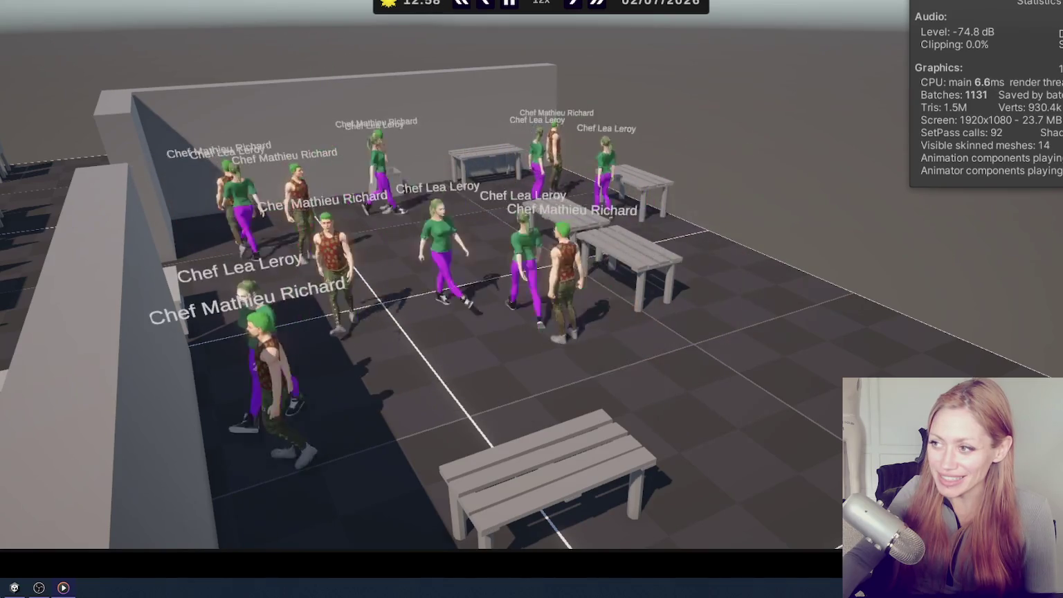
pyautogui.click(821, 176)
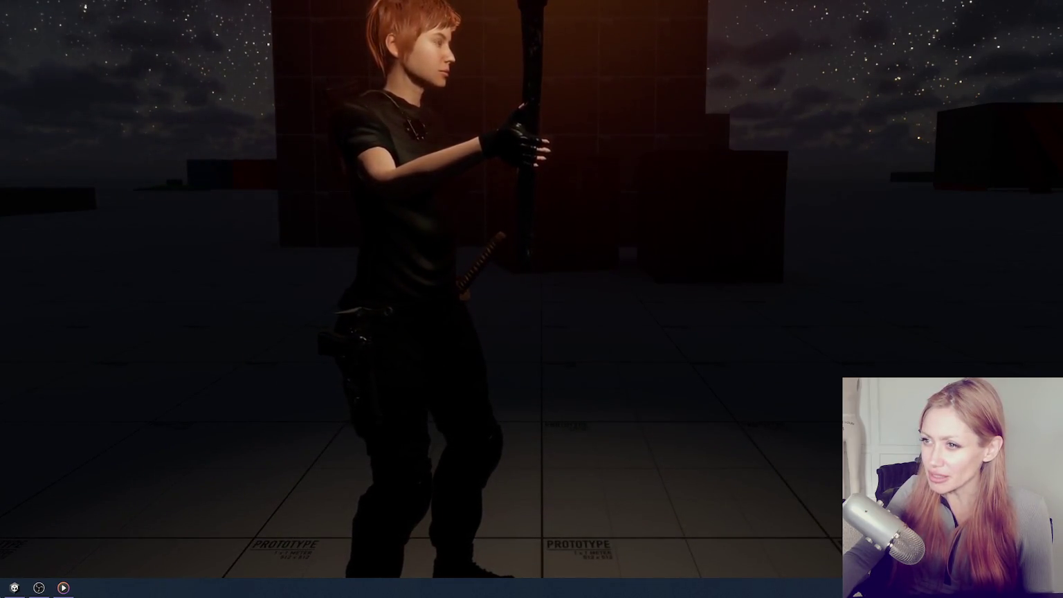
# Freeze the torch clip on the red-haired character standing front-on with the torch raised
pyautogui.press('space')
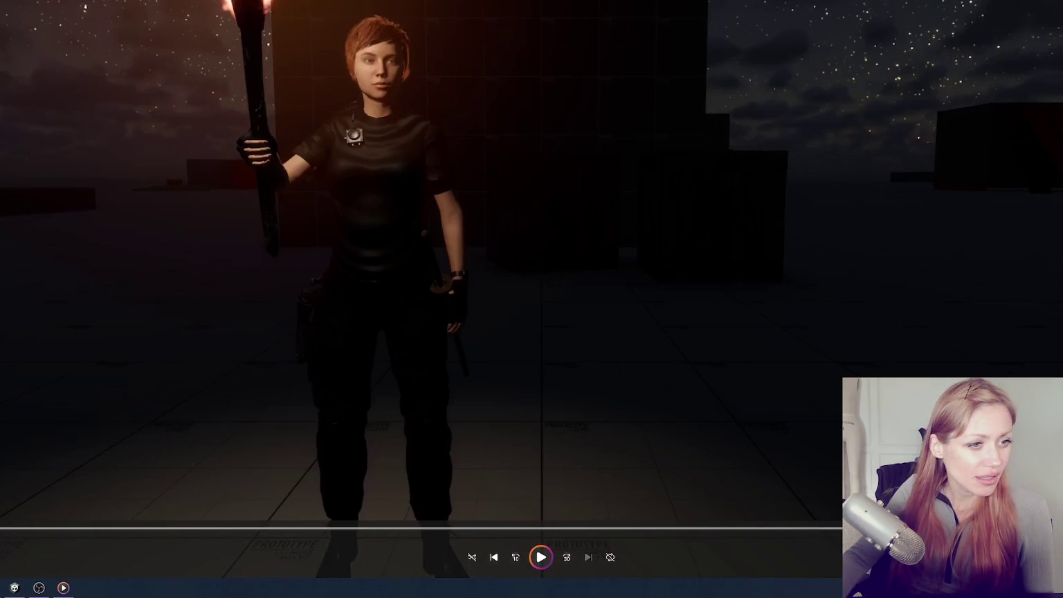
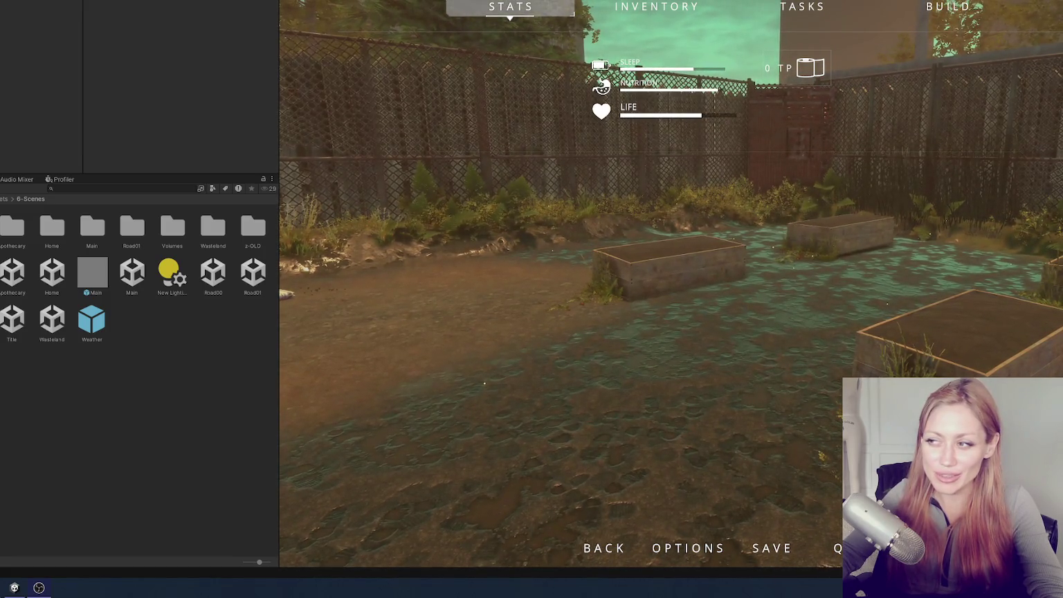
# Widen the Game view and resume play from the pause menu
pyautogui.moveTo(280, 106); pyautogui.dragTo(76, 127)
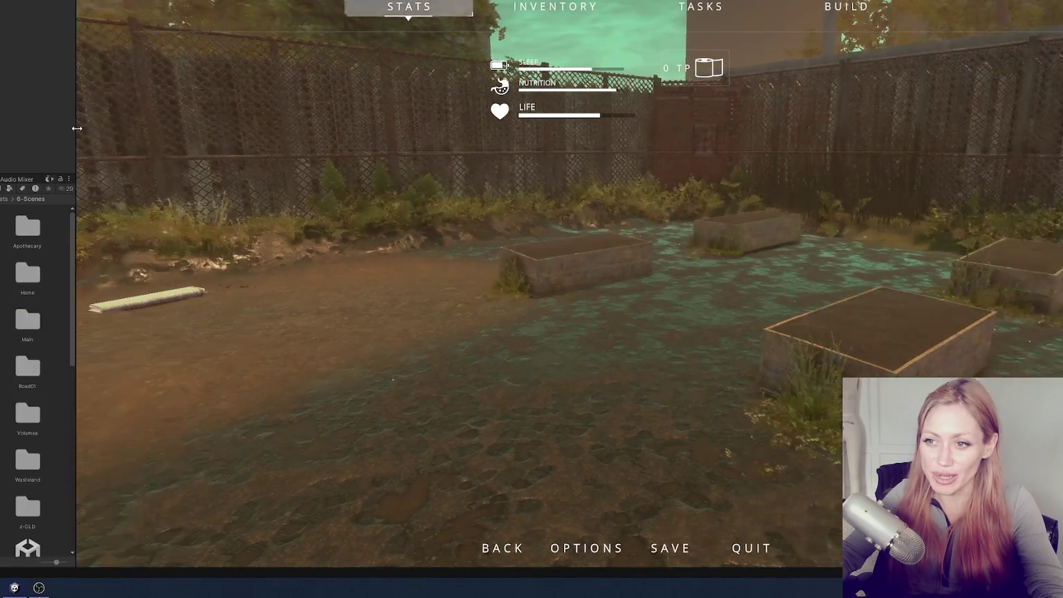
pyautogui.click(476, 270)
pyautogui.press('Escape')
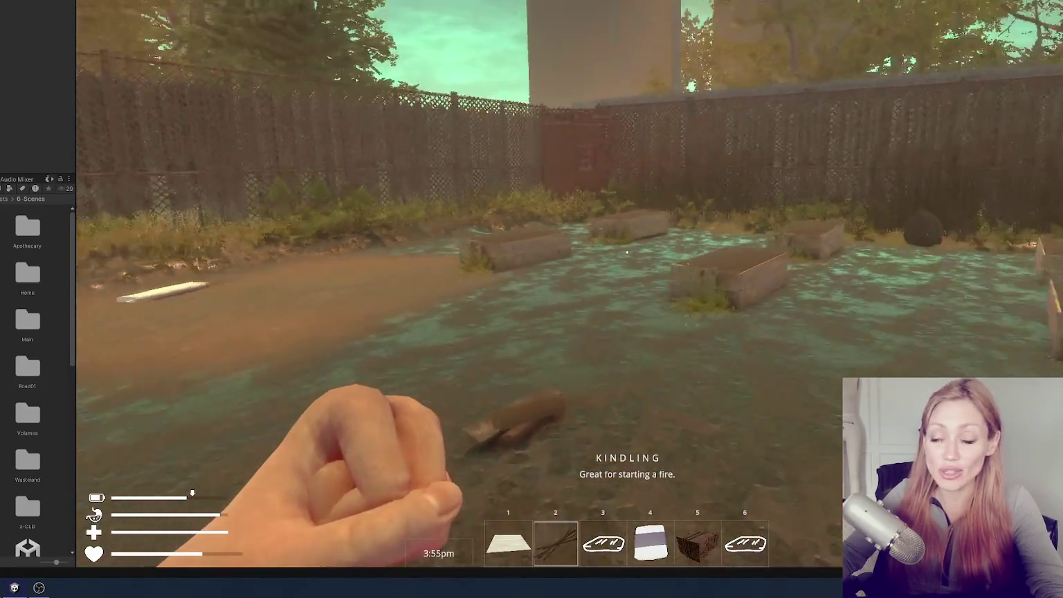
pyautogui.press('Escape')
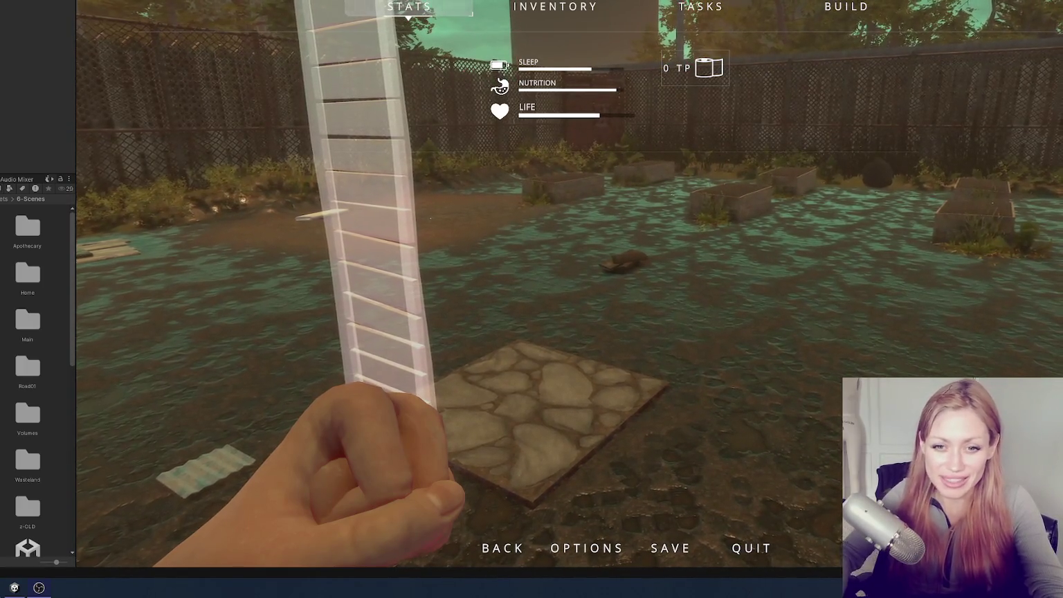
pyautogui.press('Escape')
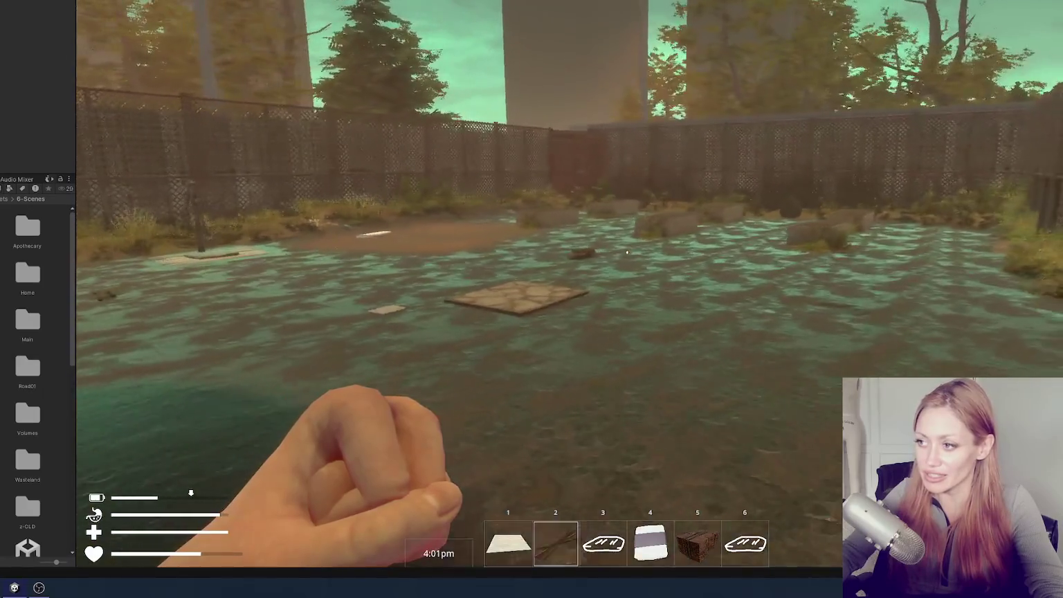
# Walk around the fenced yard past the central planter box, stone tile and gate
pyautogui.press('w')
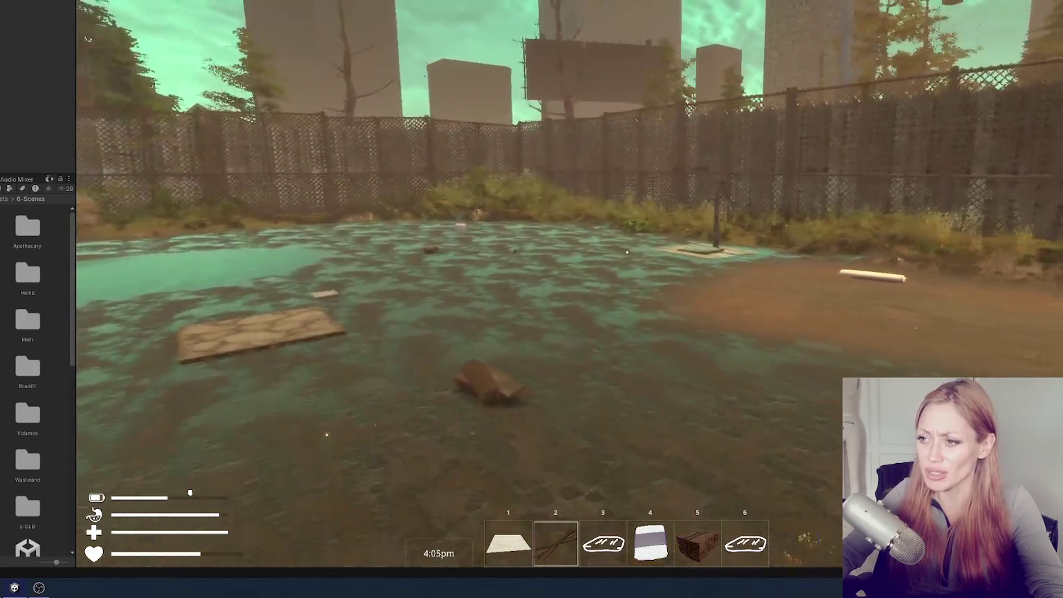
pyautogui.press('s')
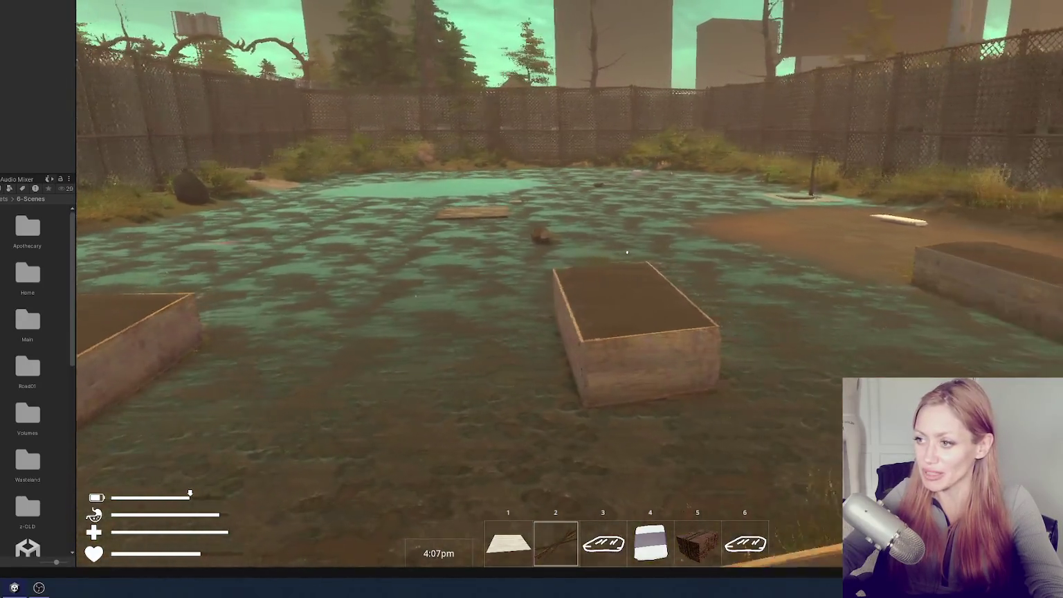
pyautogui.press('w')
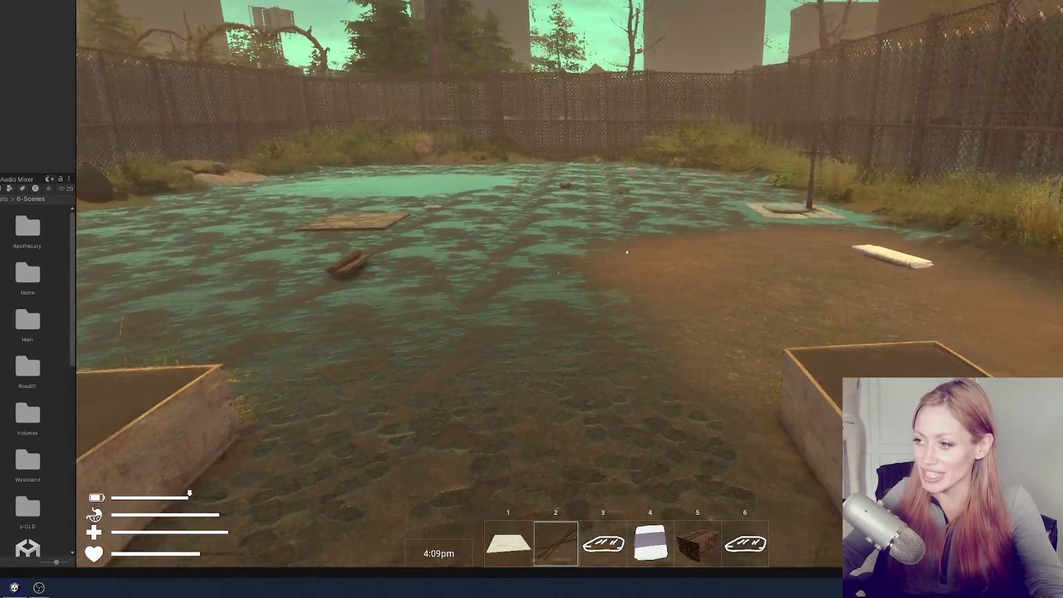
pyautogui.press('w')
pyautogui.press('d')
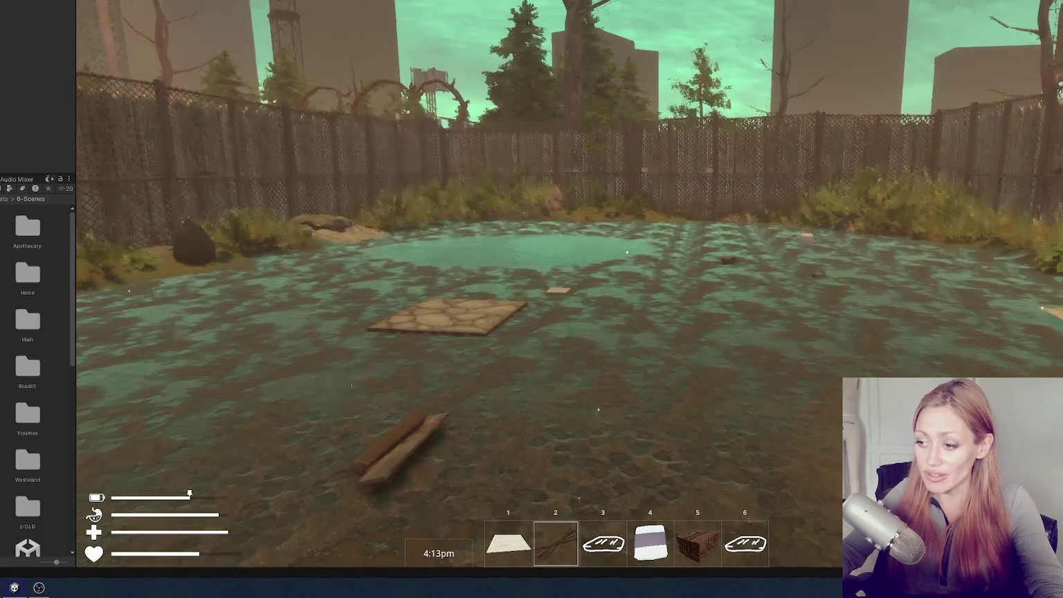
pyautogui.press('w')
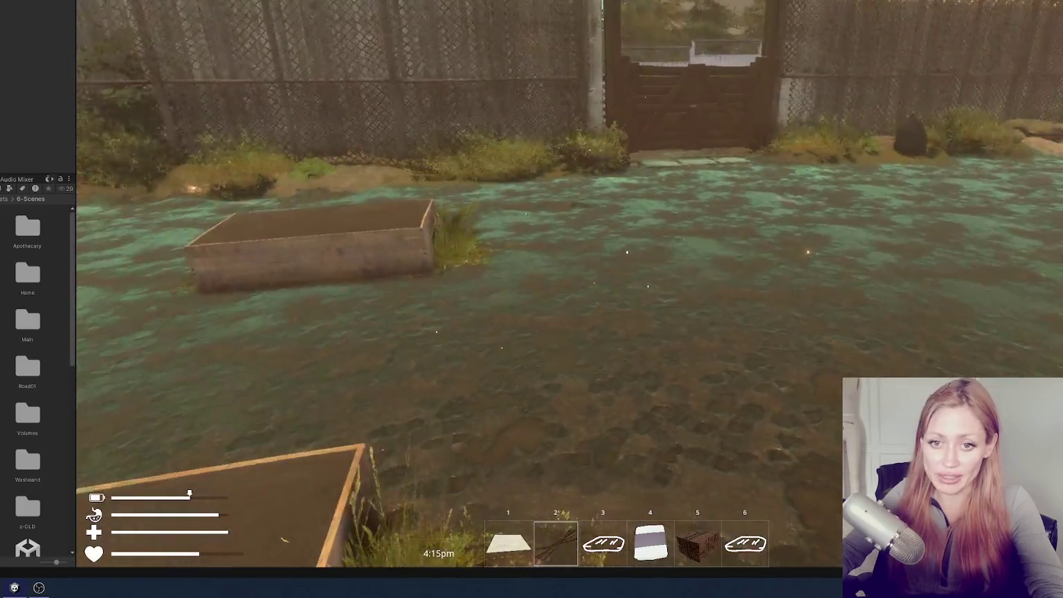
pyautogui.press('Escape')
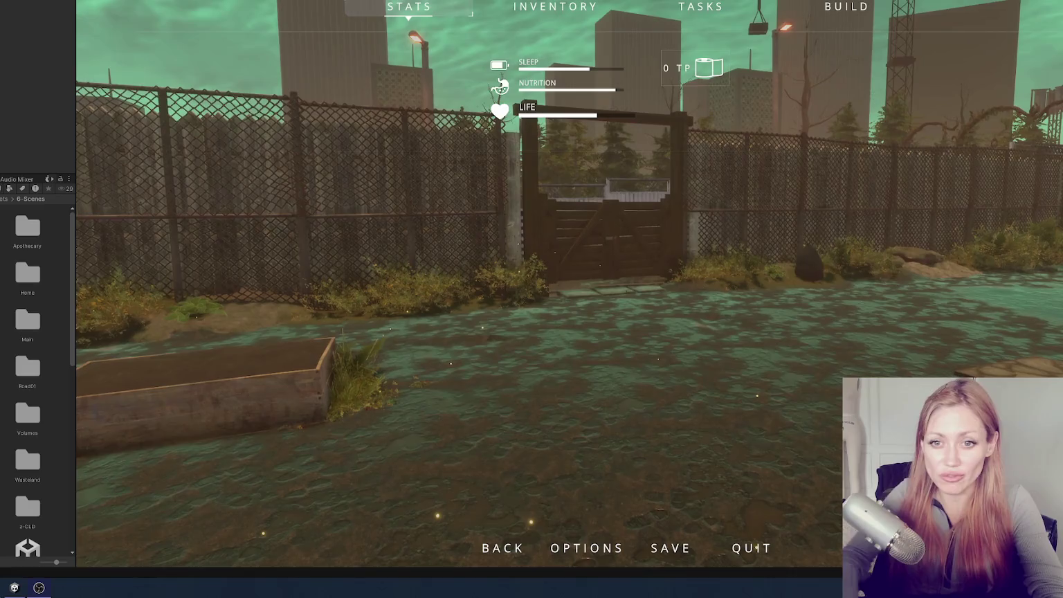
pyautogui.press('Escape')
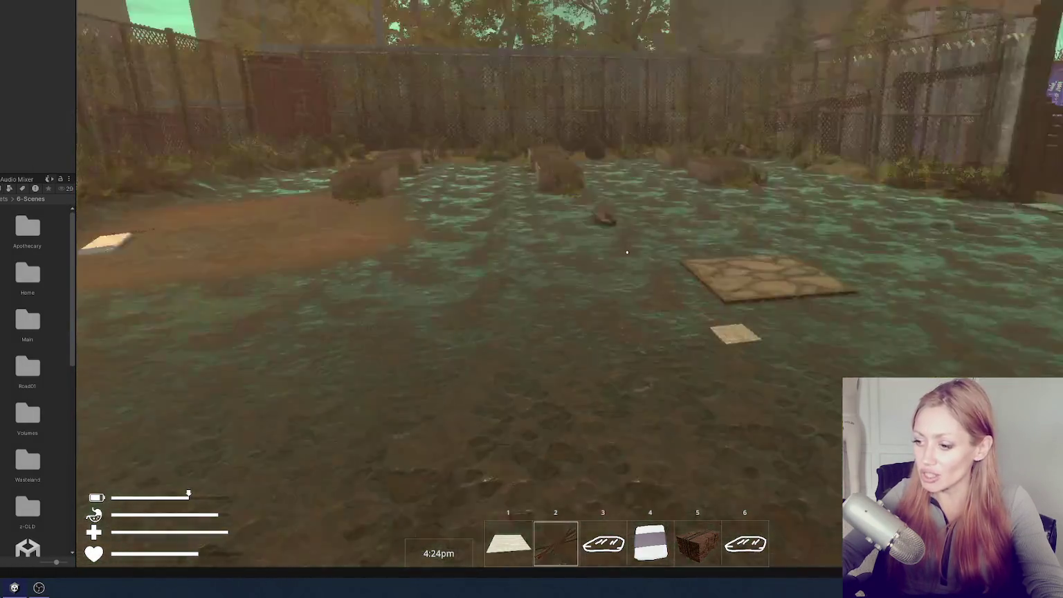
# Place Stone Floor slabs to form a two-by-three patch, filling the missing middle slab
pyautogui.press('Escape')
pyautogui.click(849, 10)
pyautogui.click(393, 487)
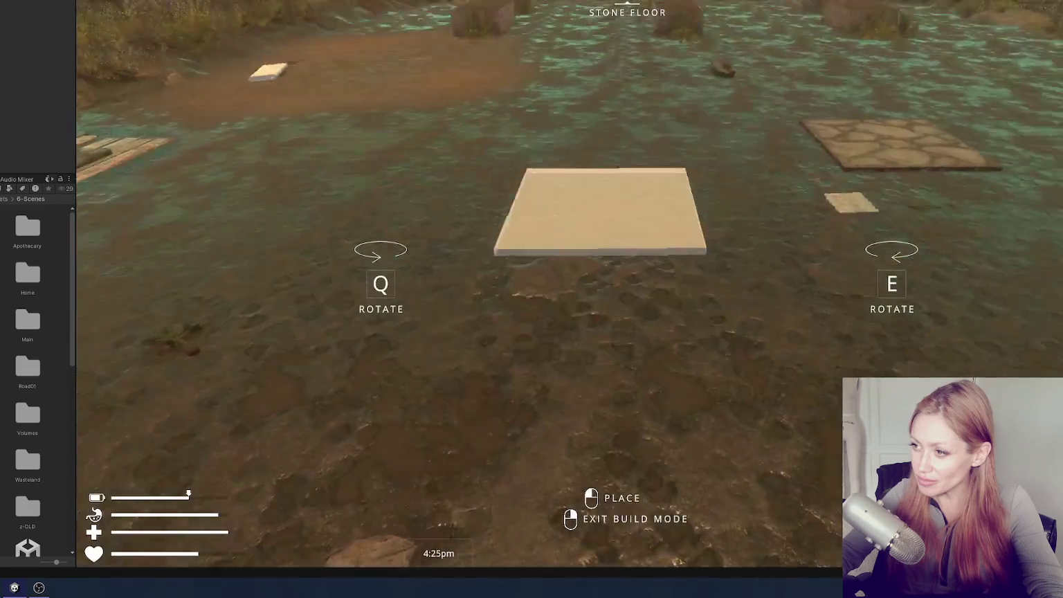
pyautogui.click(532, 299)
pyautogui.click(627, 252)
pyautogui.click(628, 252)
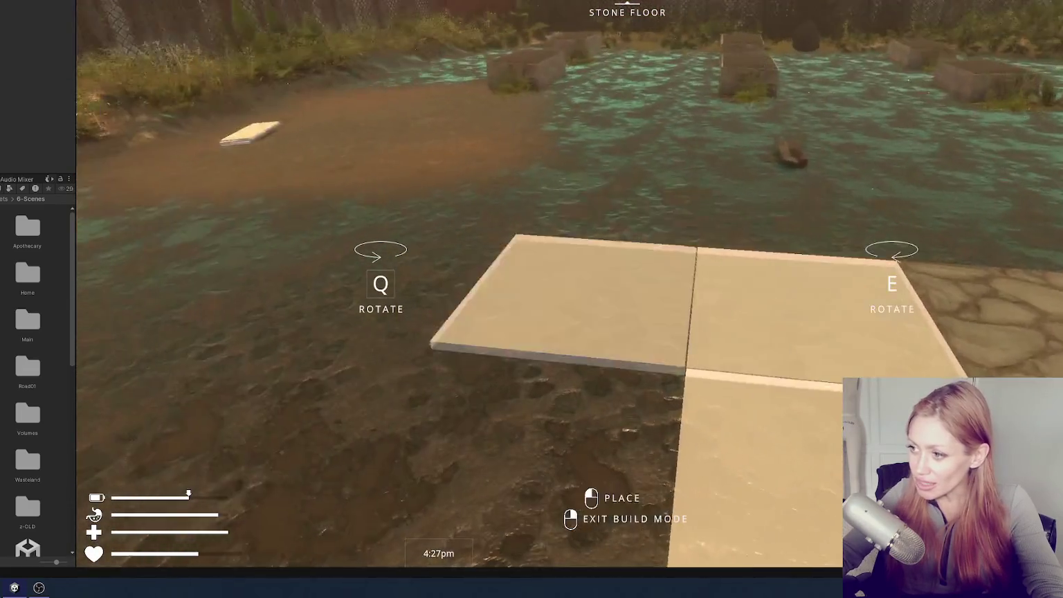
pyautogui.click(627, 252)
pyautogui.rightClick(628, 252)
pyautogui.press('b')
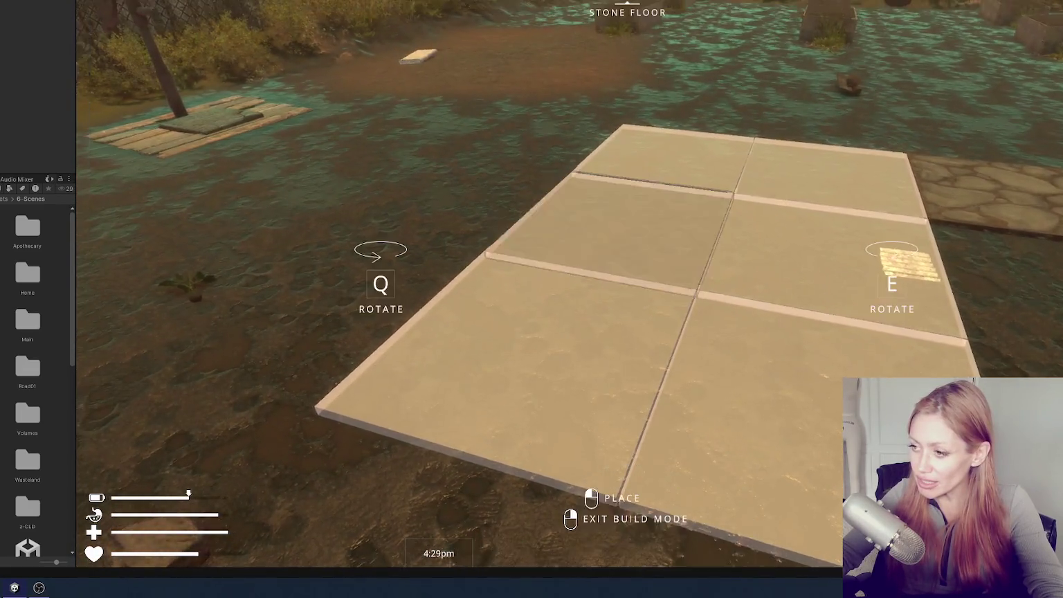
pyautogui.click(627, 251)
pyautogui.rightClick(627, 252)
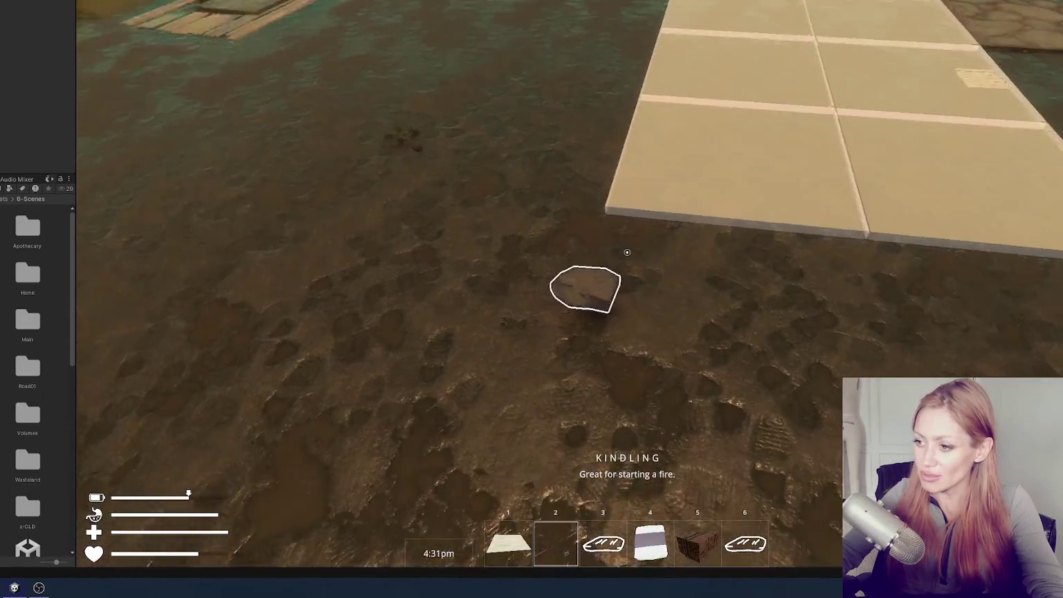
# Pick up the stone from the ground and drop it back down
pyautogui.press('e')
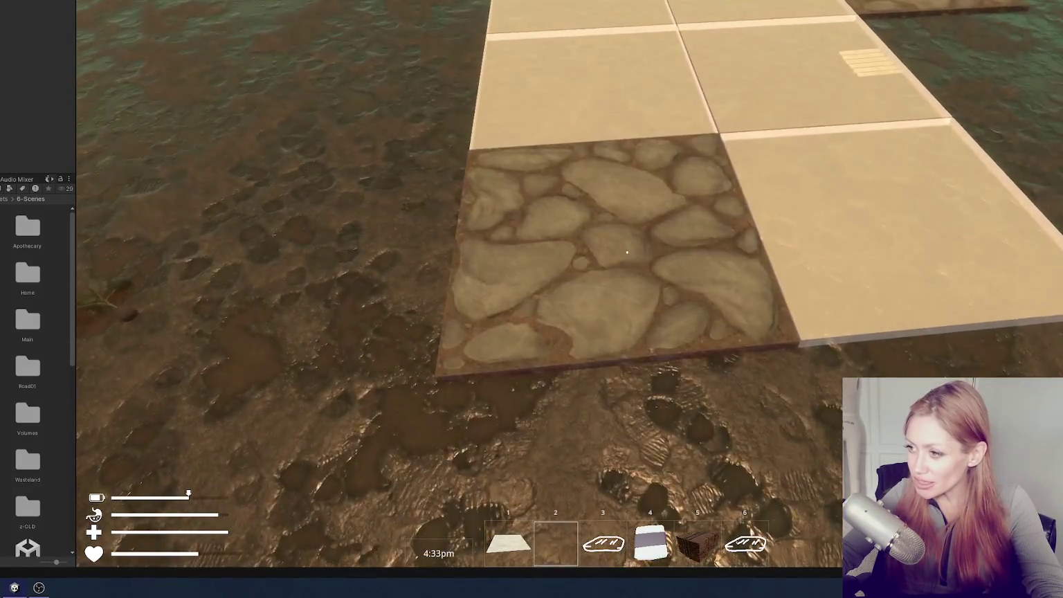
pyautogui.press('Escape')
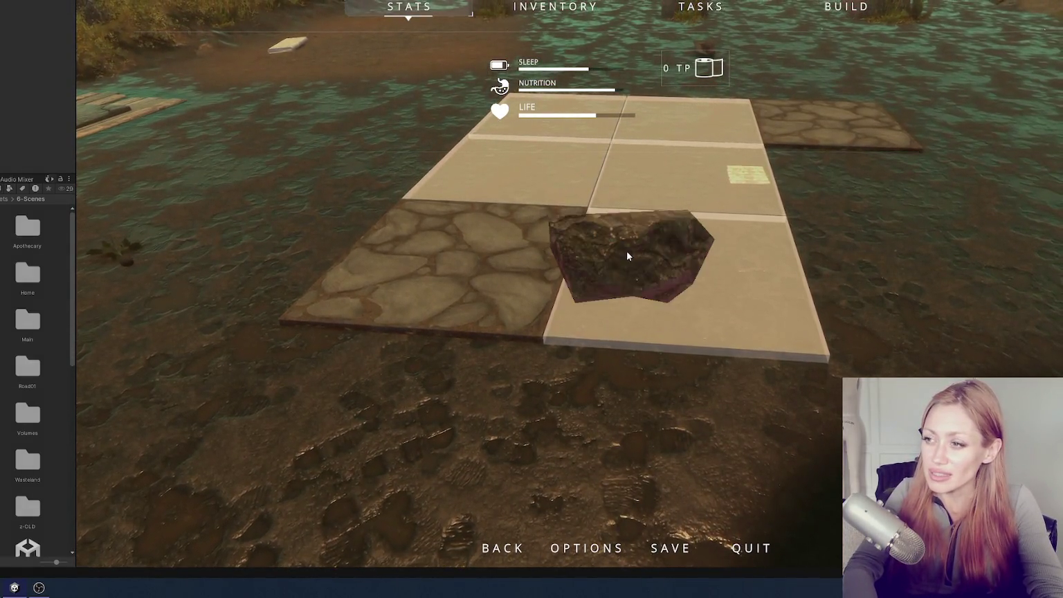
pyautogui.press('Escape')
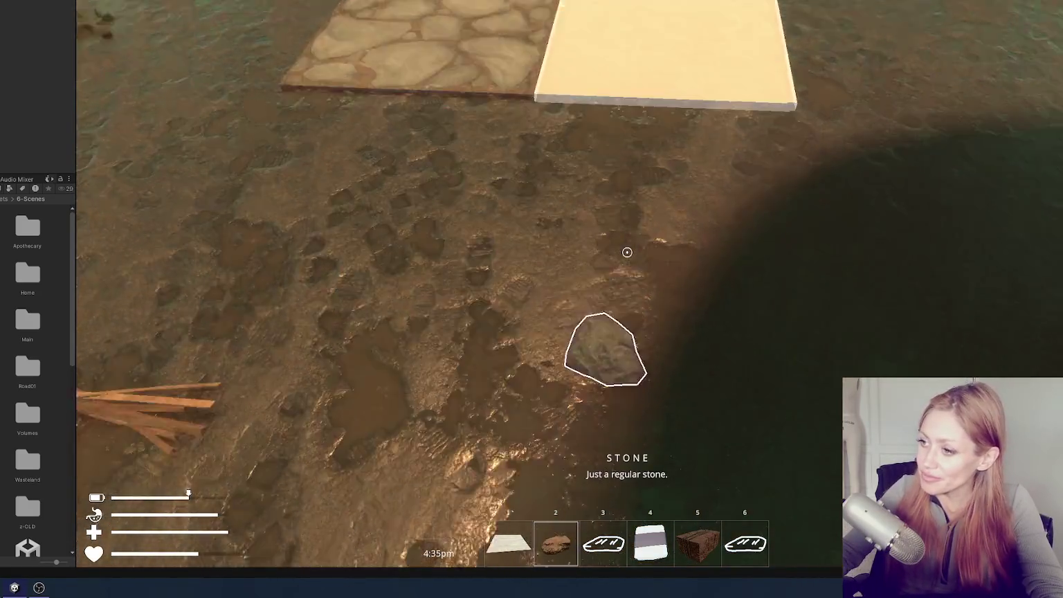
pyautogui.click(627, 252)
pyautogui.click(628, 252)
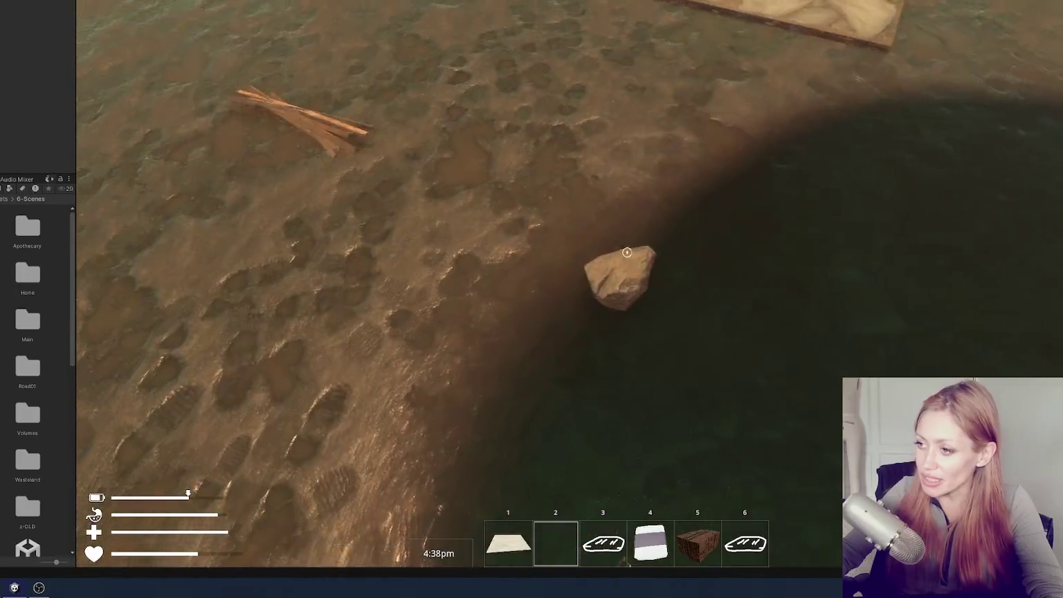
pyautogui.click(628, 252)
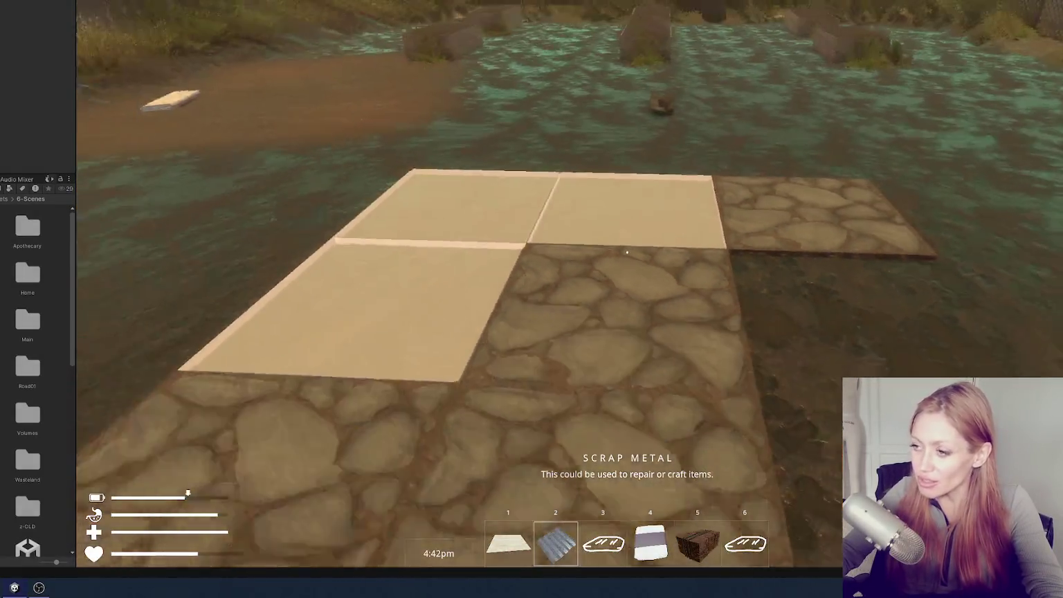
pyautogui.press('Escape')
# Select the wooden plank wall from the build options, then walk toward the fence
pyautogui.click(845, 6)
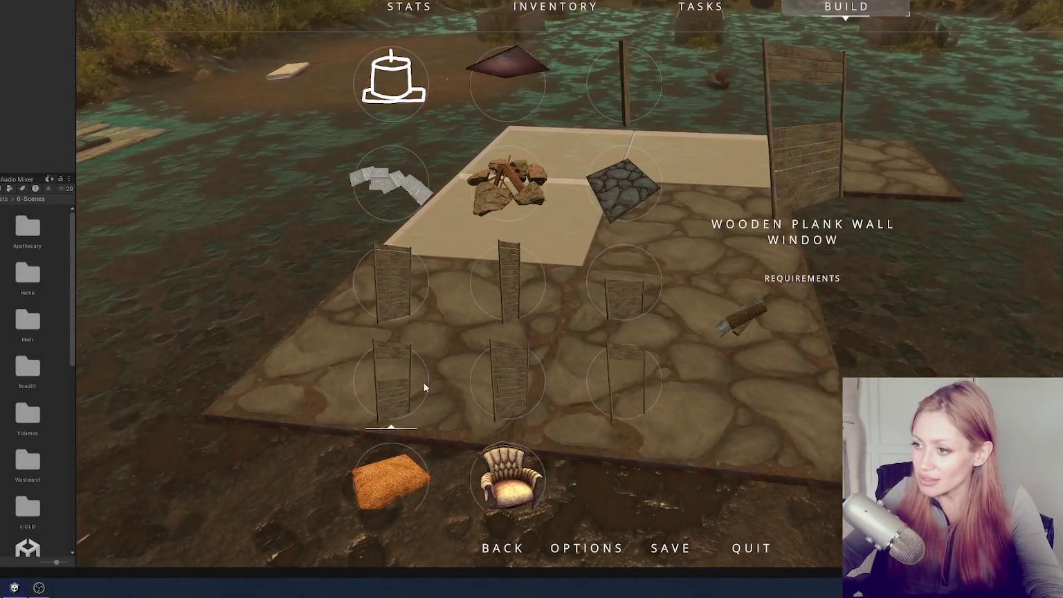
pyautogui.click(425, 385)
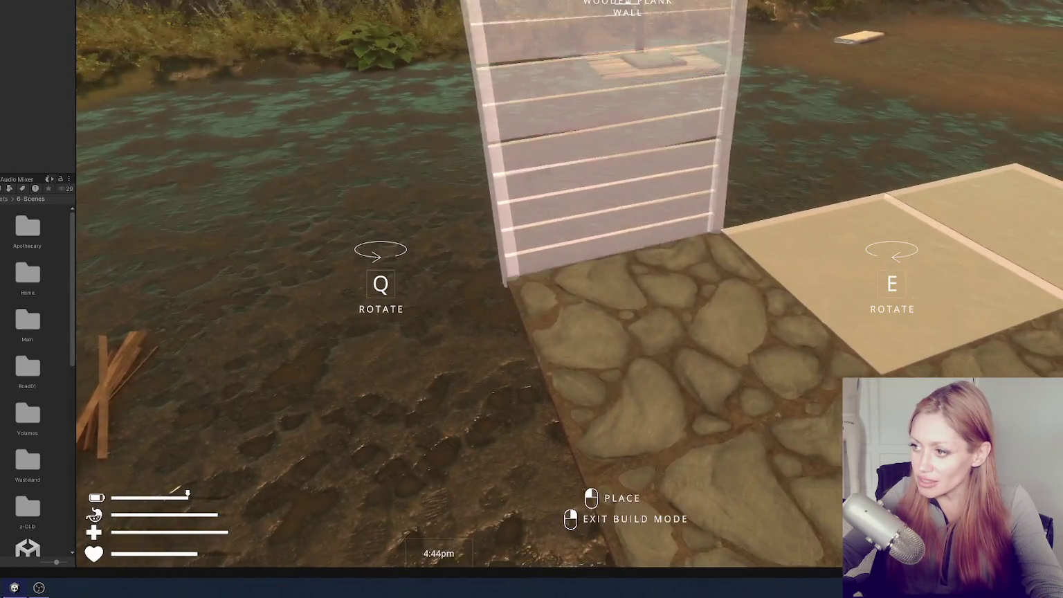
pyautogui.rightClick(627, 251)
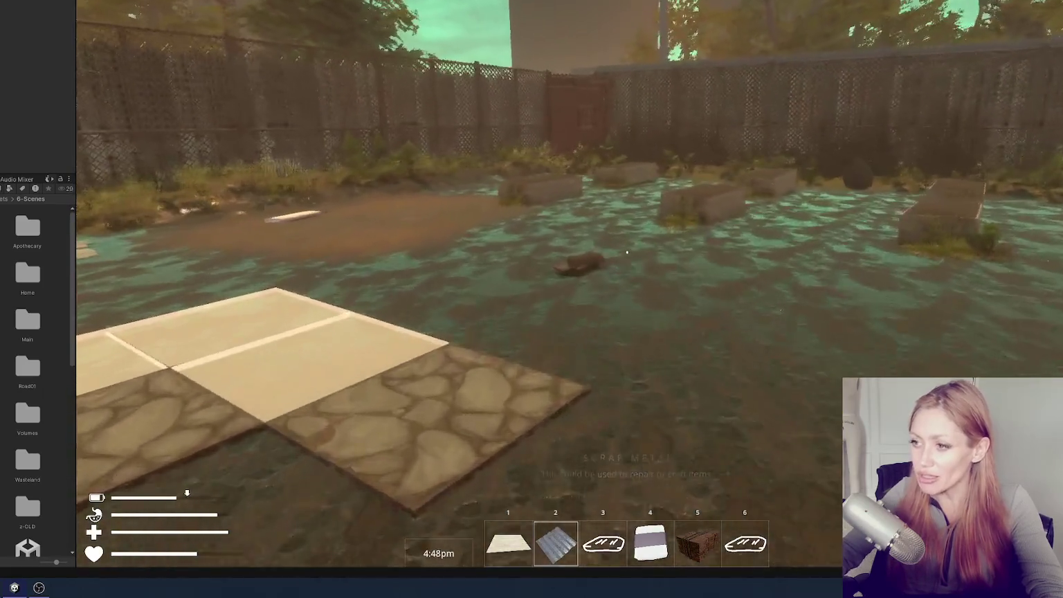
pyautogui.press('w')
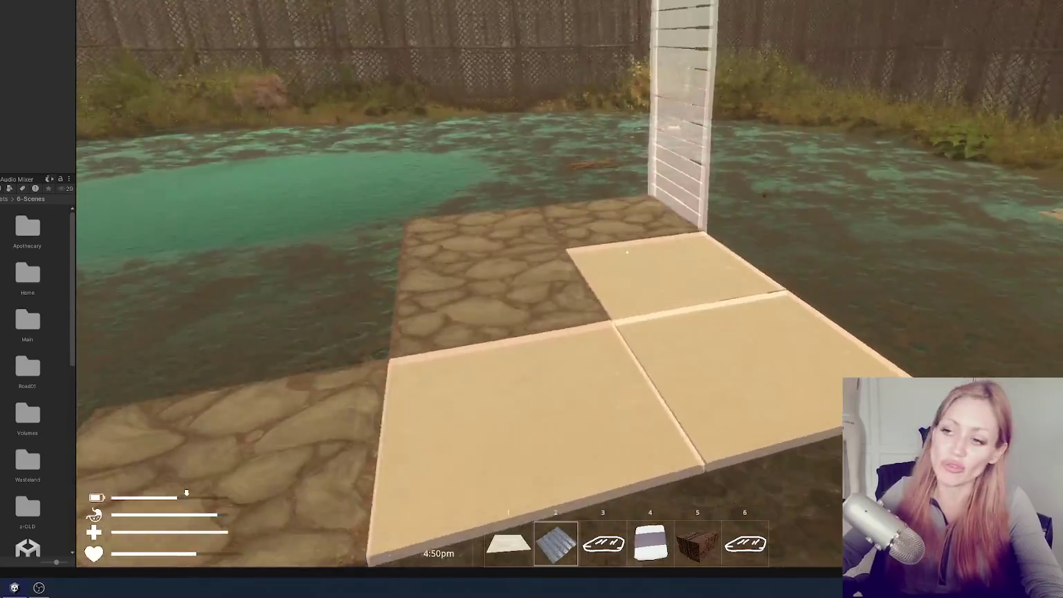
pyautogui.press('Escape')
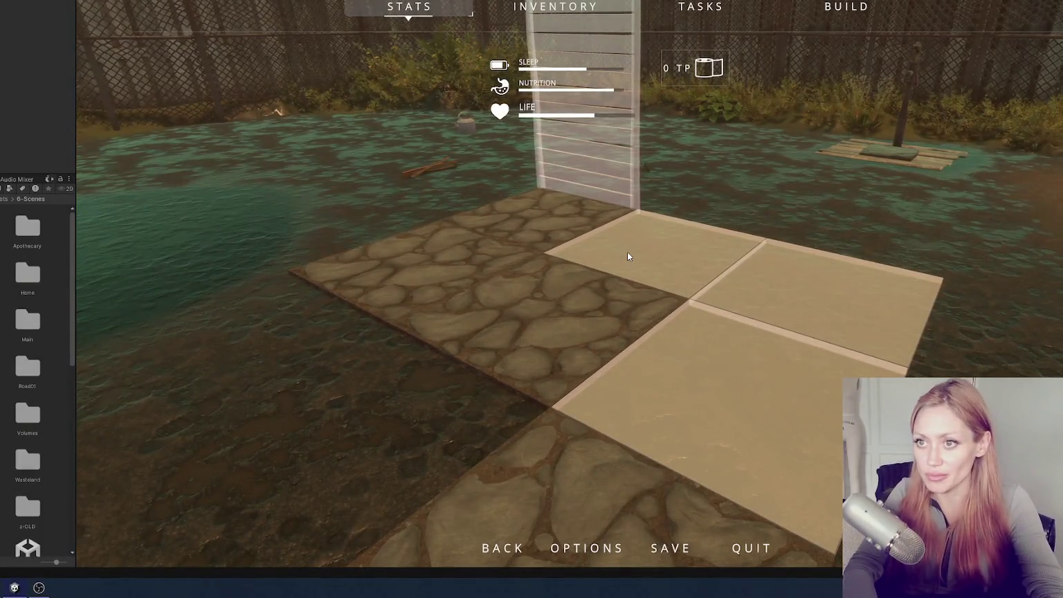
pyautogui.press('Escape')
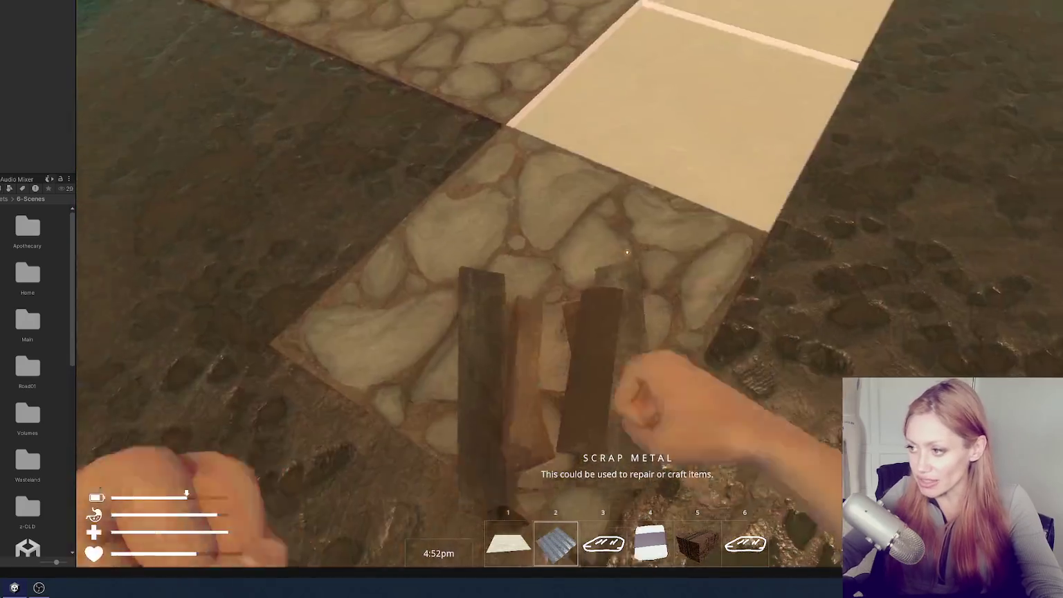
# Punch the scrap pieces and planks beside the stone floor to collect scrap wood
pyautogui.click(627, 253)
pyautogui.click(626, 253)
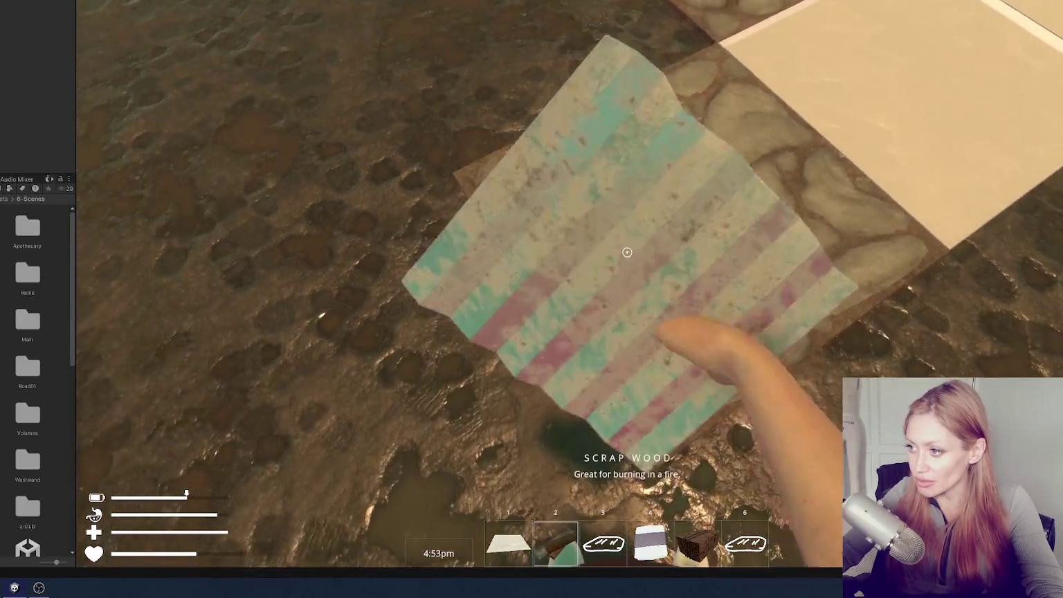
pyautogui.click(627, 254)
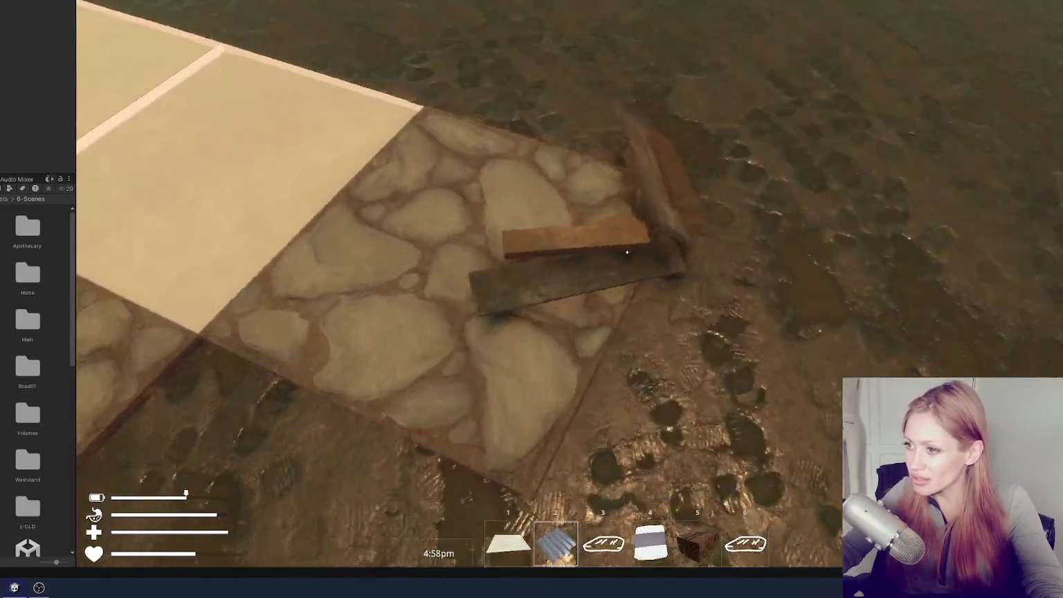
pyautogui.click(626, 253)
pyautogui.click(627, 252)
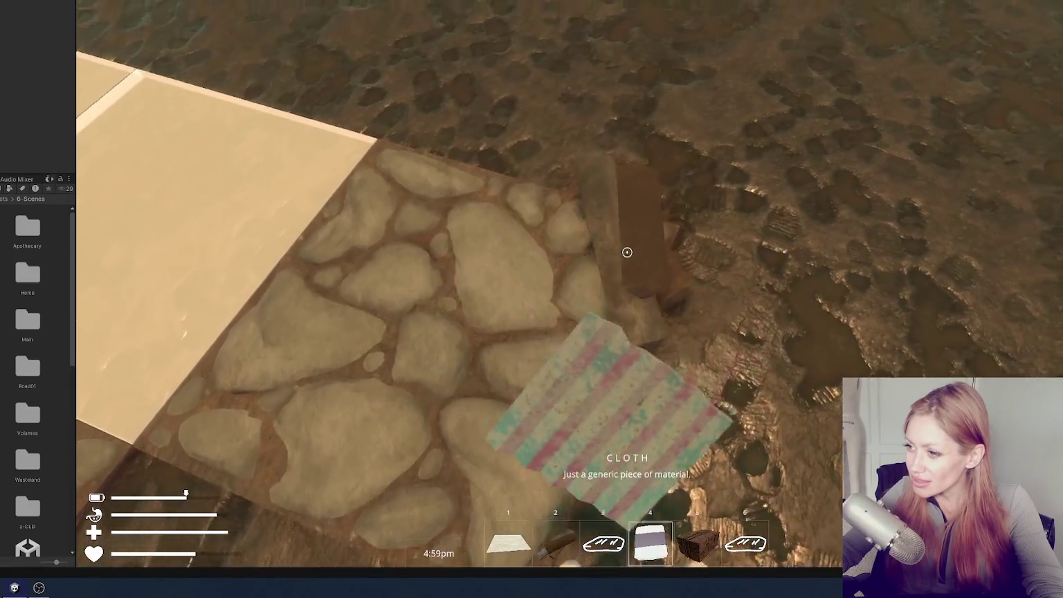
# Place a wooden wall at the stone floor's edge and pick up the tomato sapling
pyautogui.press('4')
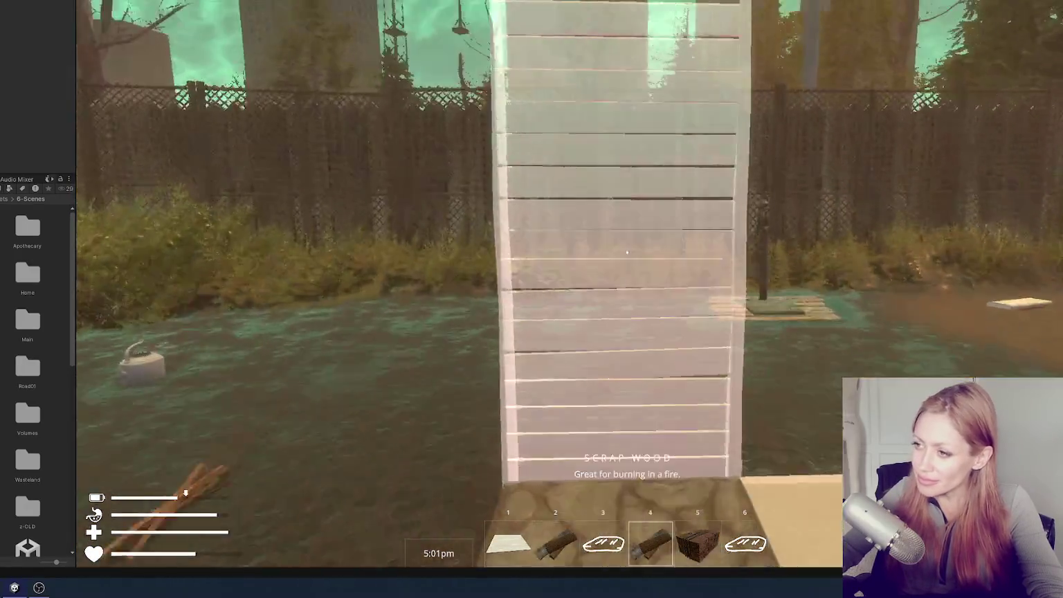
pyautogui.click(627, 252)
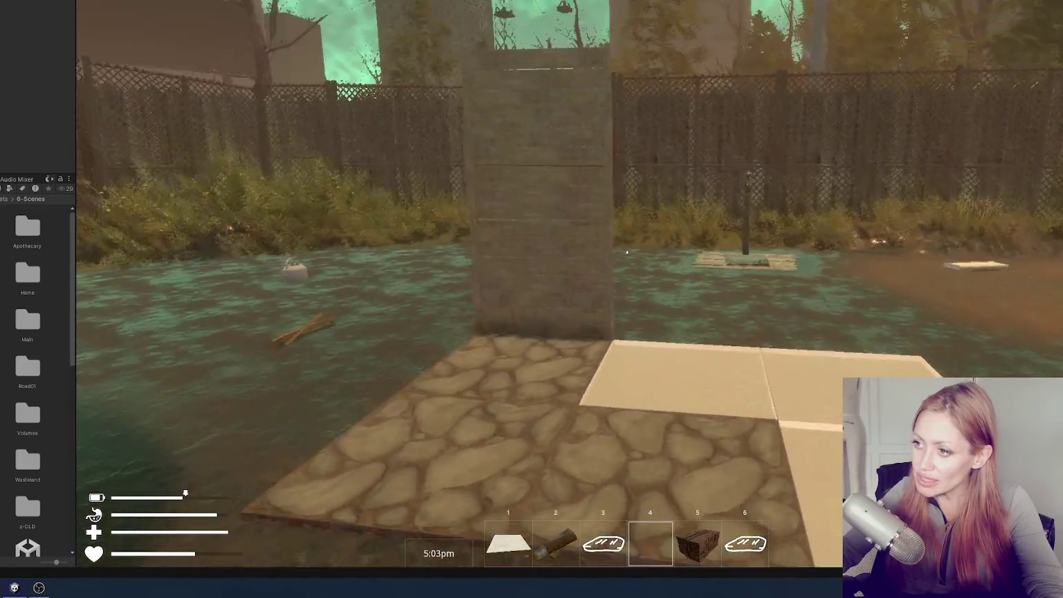
pyautogui.press('Escape')
pyautogui.press('Escape')
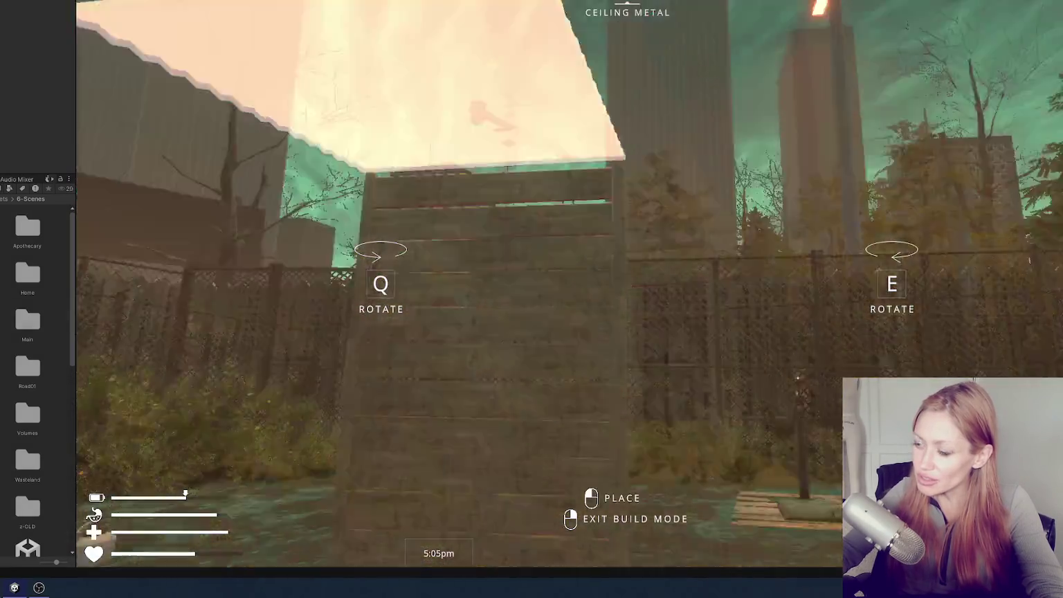
pyautogui.rightClick(627, 252)
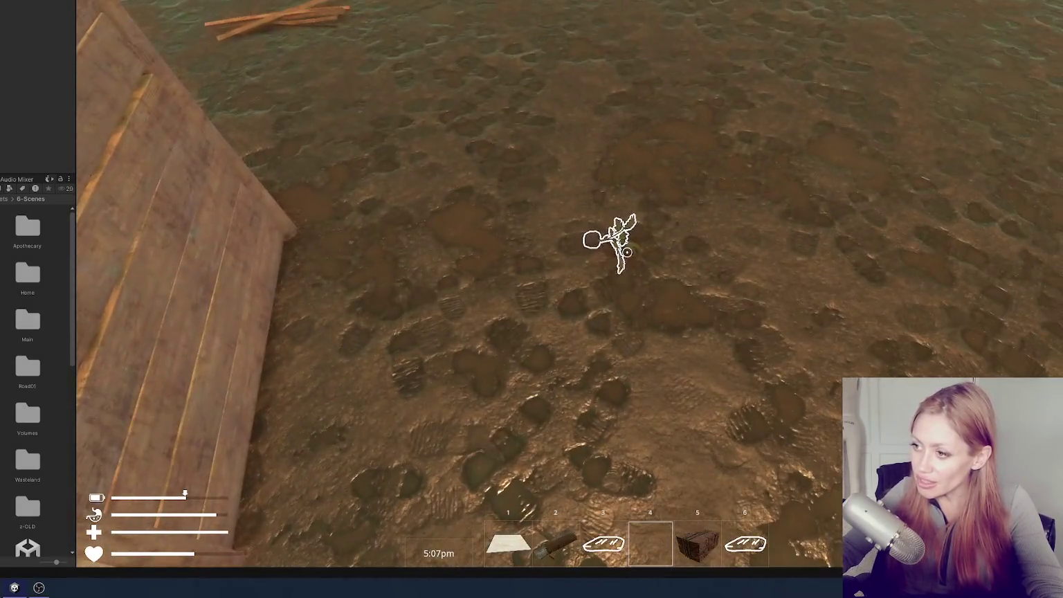
pyautogui.click(628, 252)
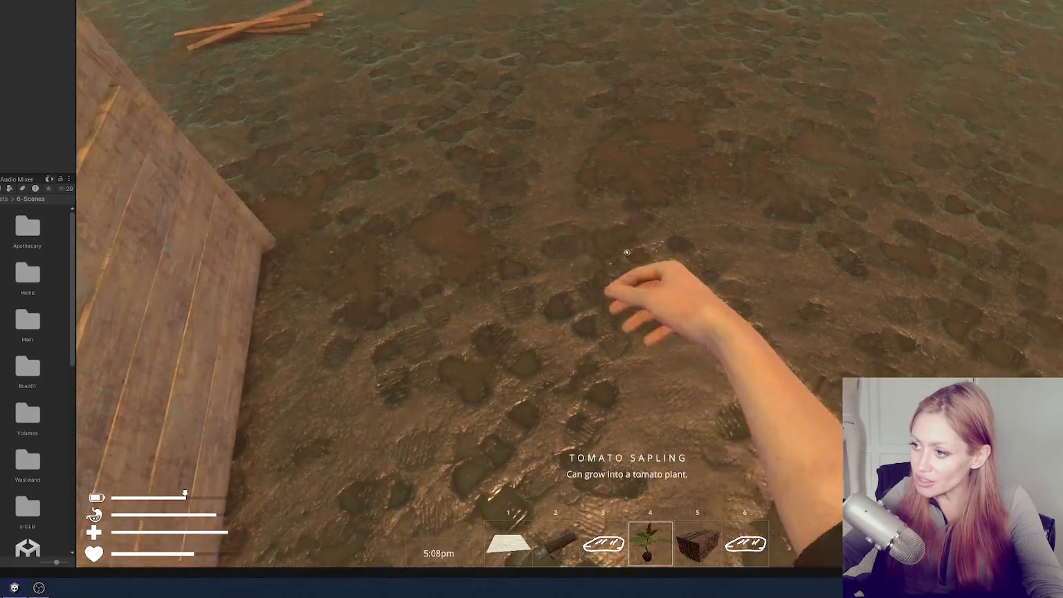
# Plant the tomato sapling in the raised planter box's soil
pyautogui.press('w')
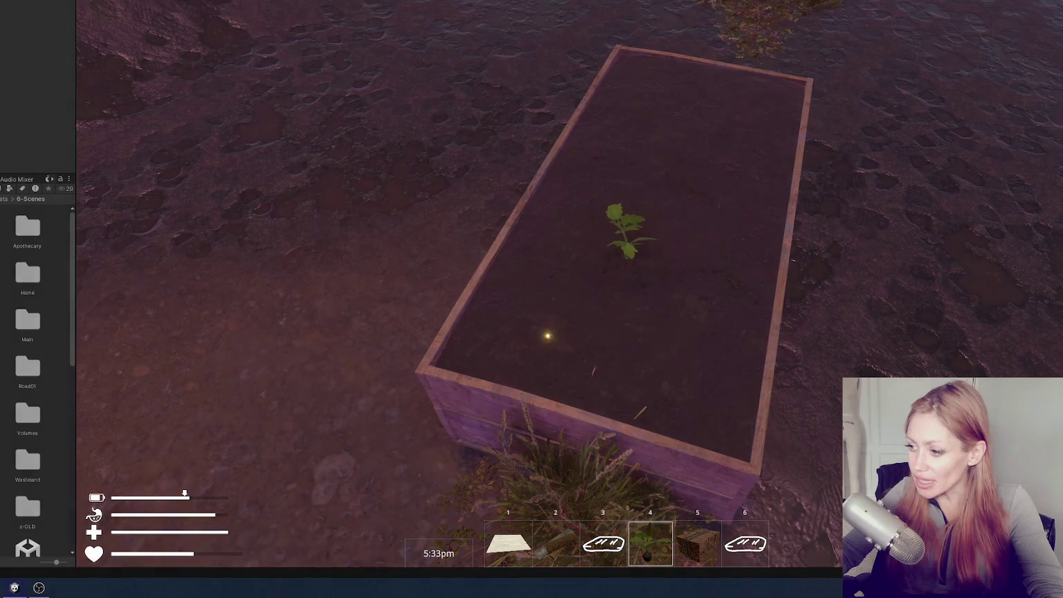
pyautogui.click(627, 252)
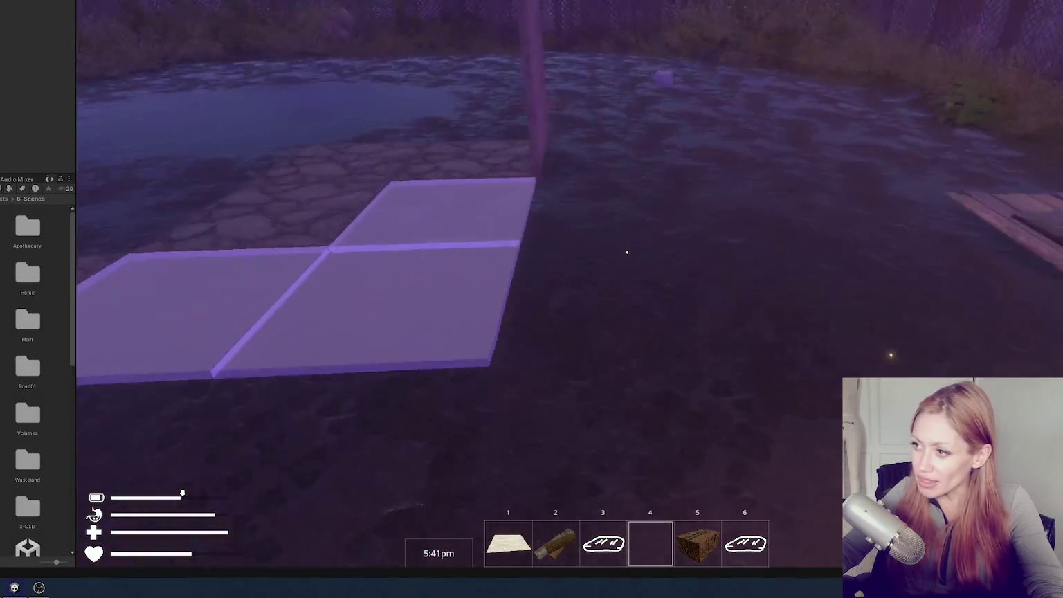
pyautogui.press('w')
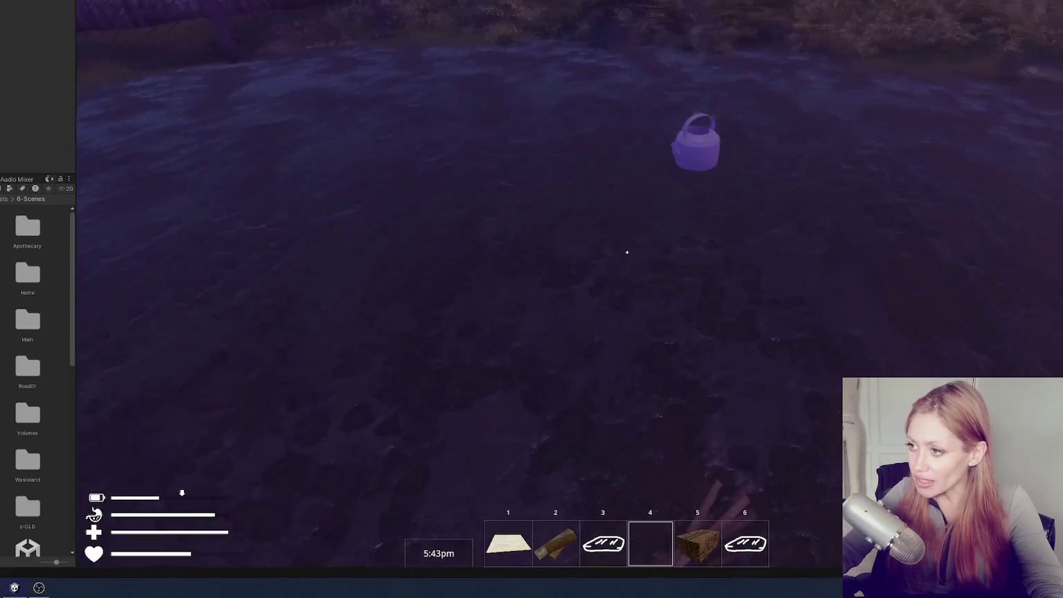
# Fill the kettle with water at the pump and water the tomato sprout
pyautogui.press('w')
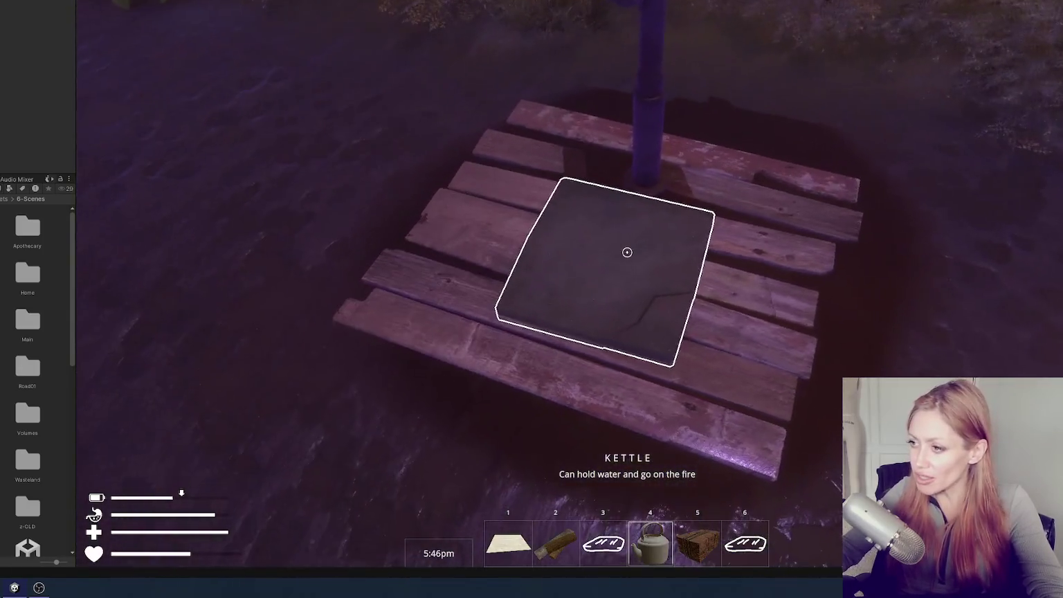
pyautogui.click(627, 251)
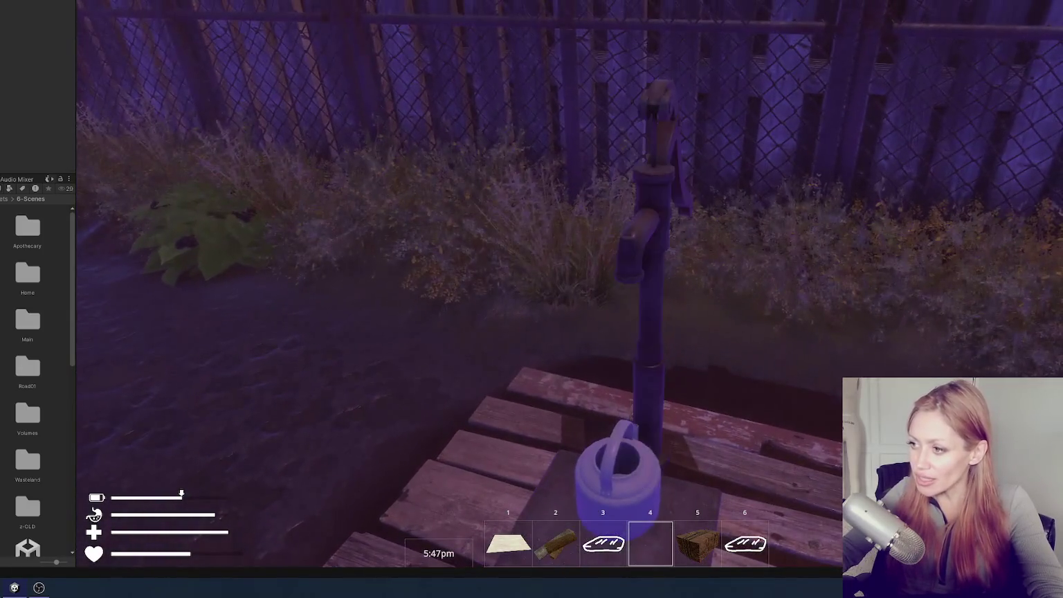
pyautogui.press('e')
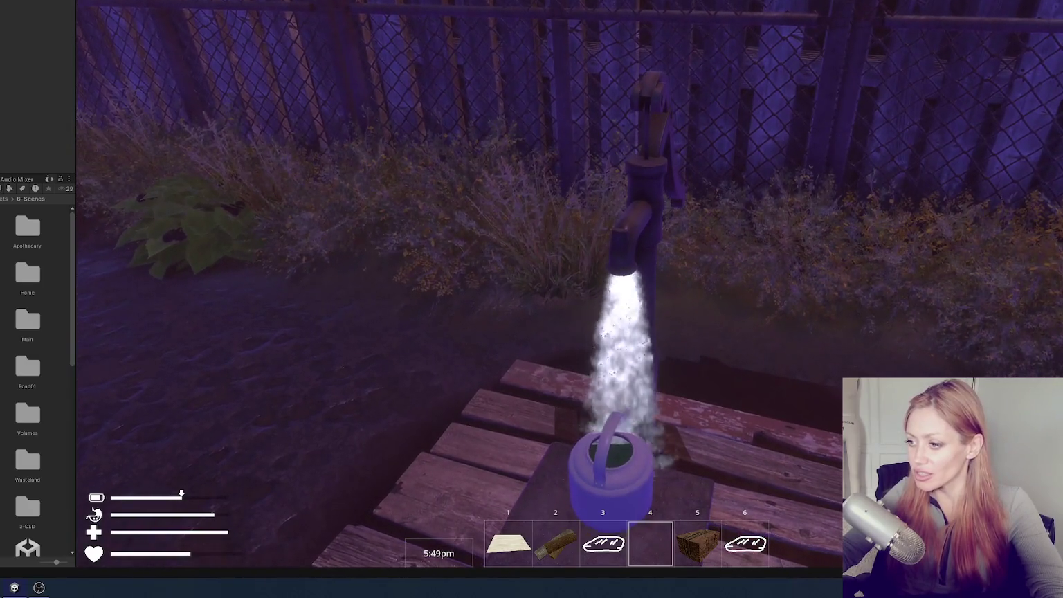
pyautogui.press('e')
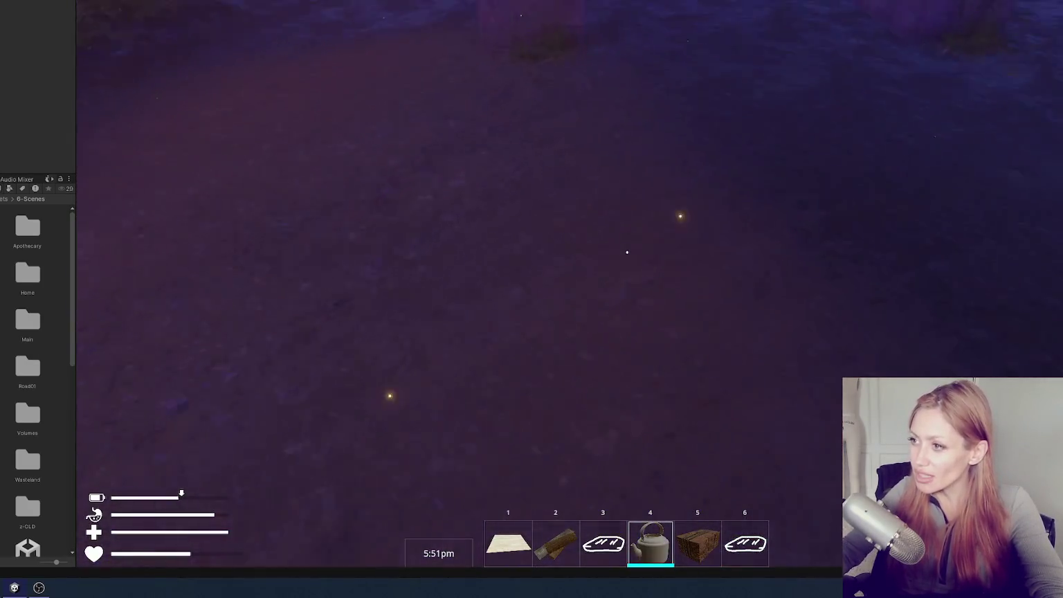
pyautogui.press('w')
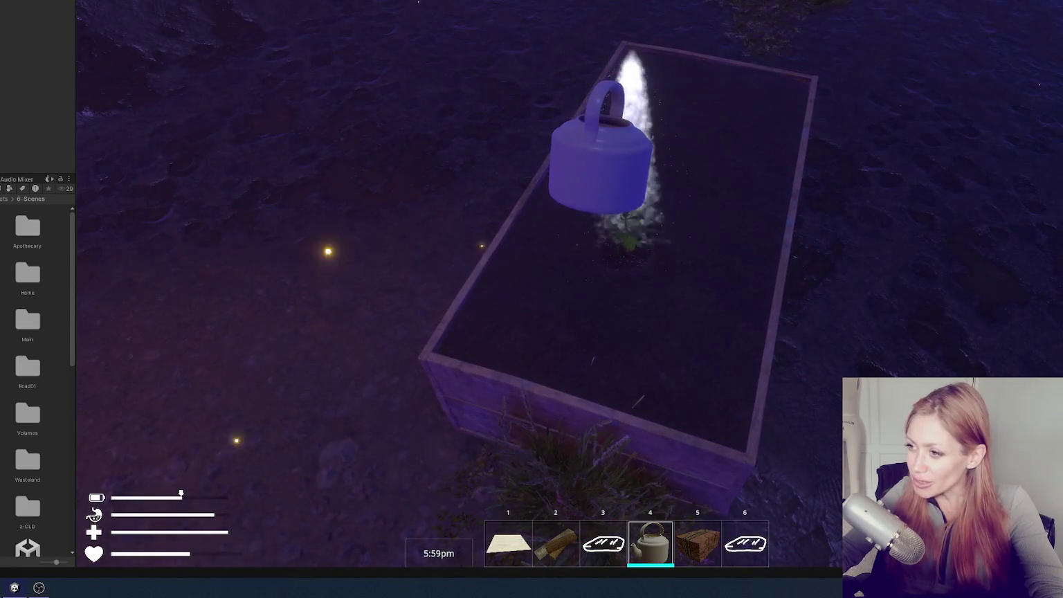
pyautogui.press('4')
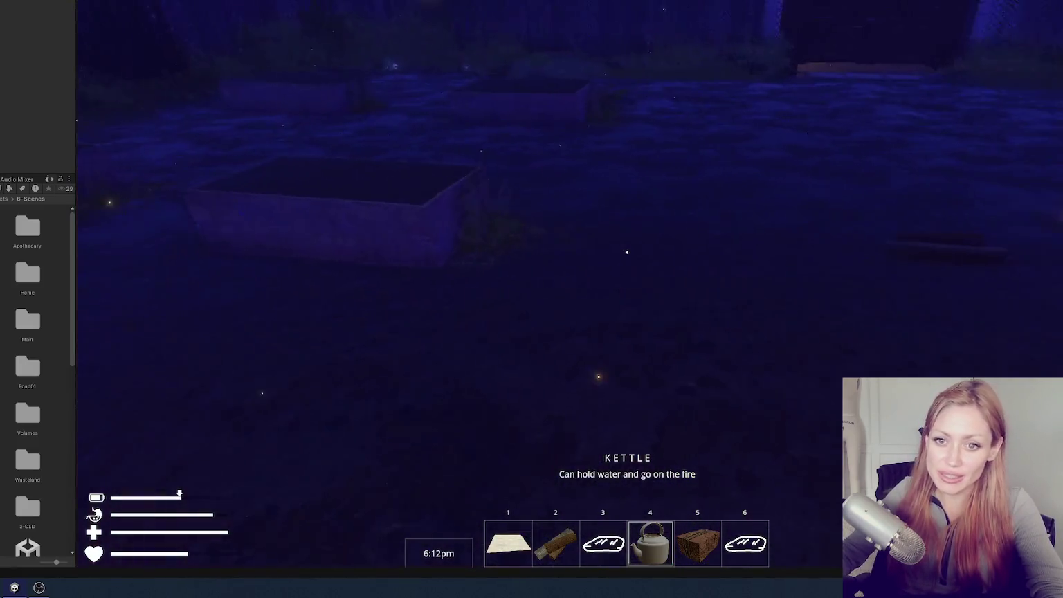
# Open the gate, enter the alley, and harvest hay from the plants by the fence
pyautogui.press('w')
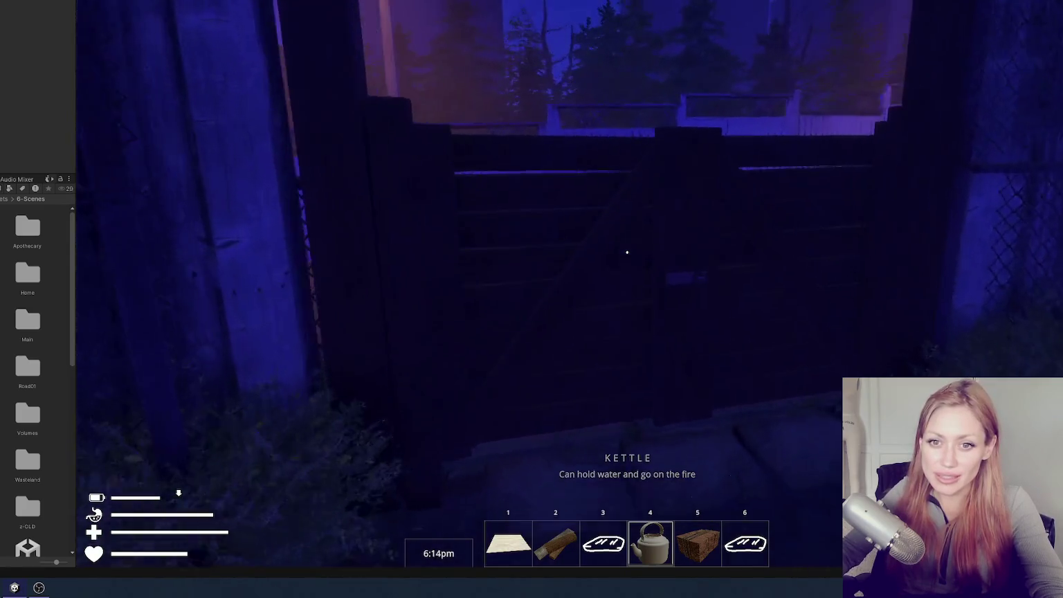
pyautogui.click(627, 252)
pyautogui.press('w')
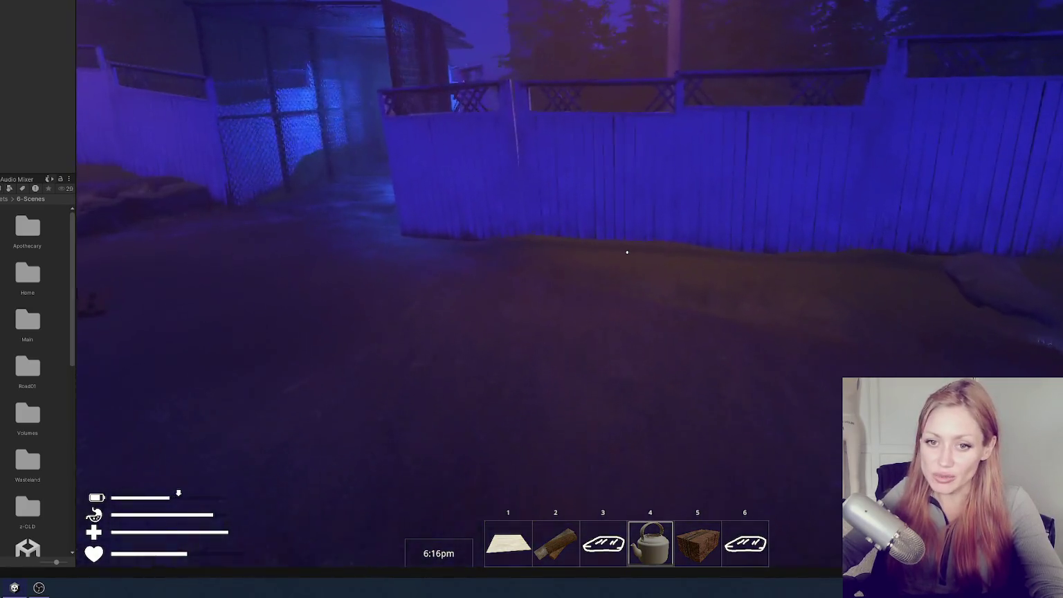
pyautogui.press('w')
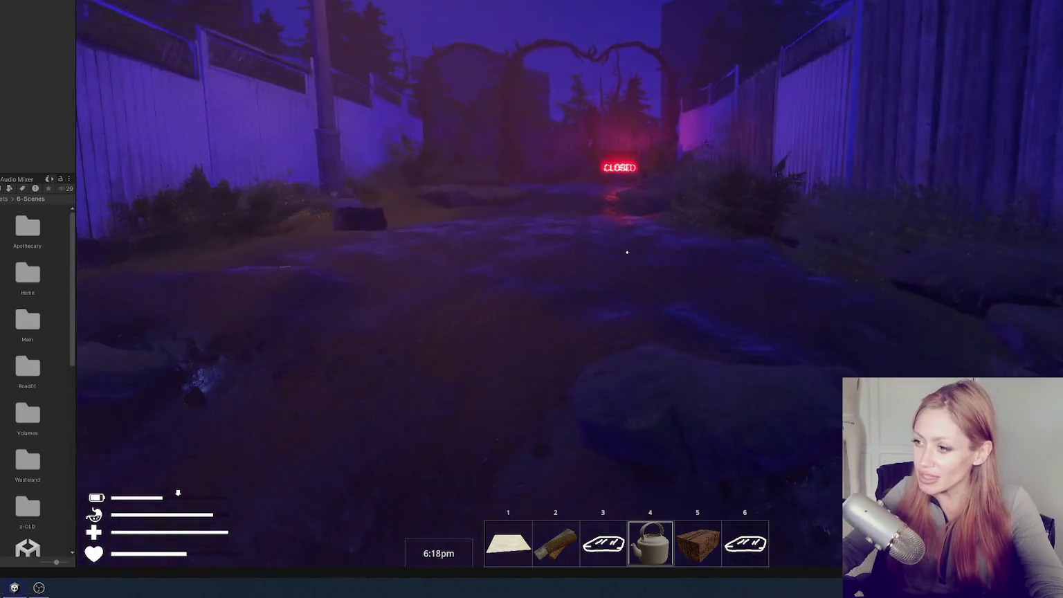
pyautogui.press('w')
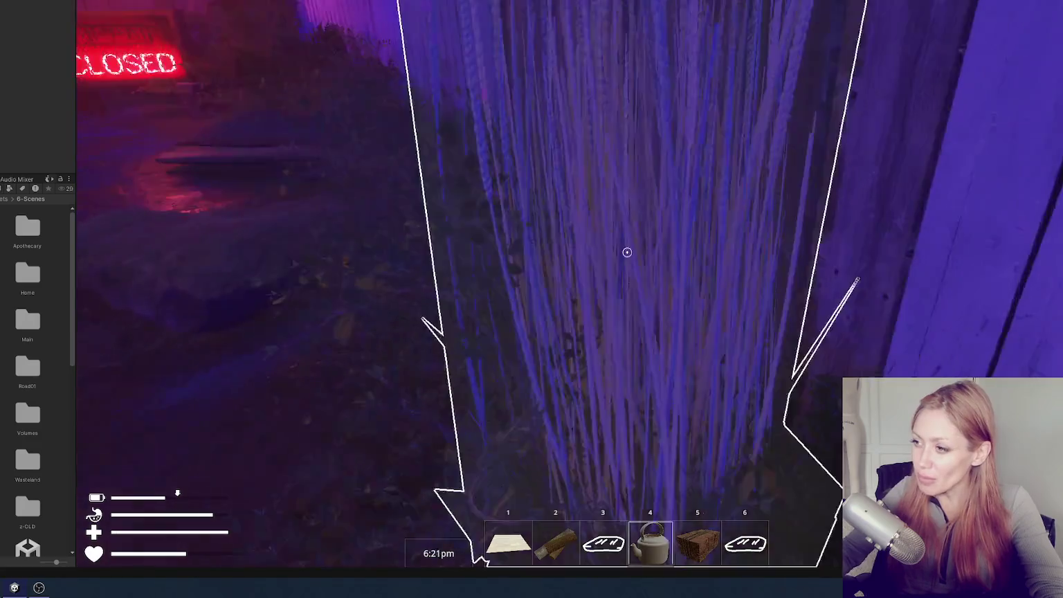
pyautogui.click(628, 251)
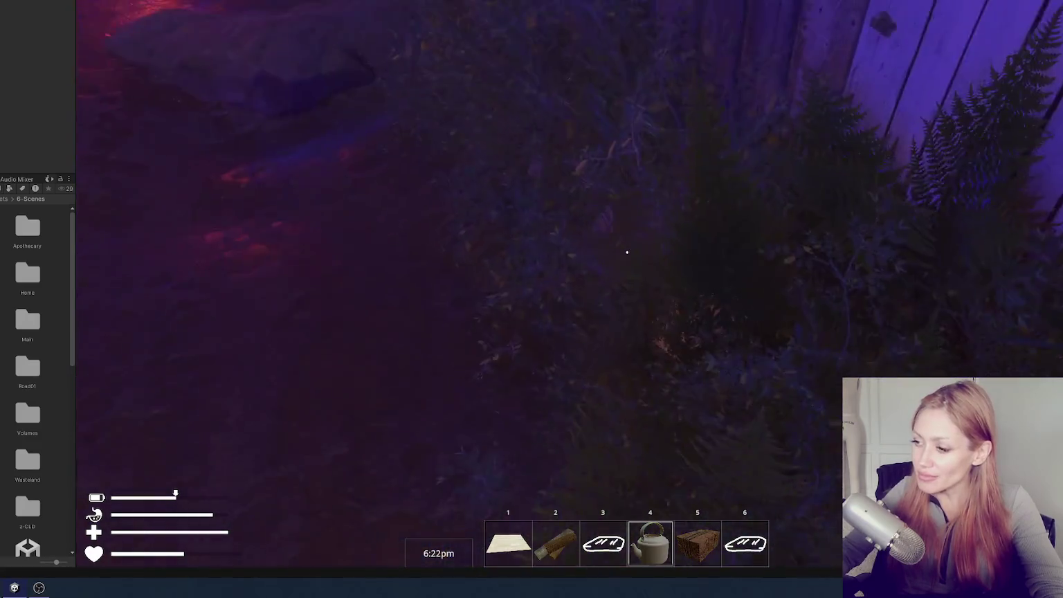
pyautogui.click(628, 252)
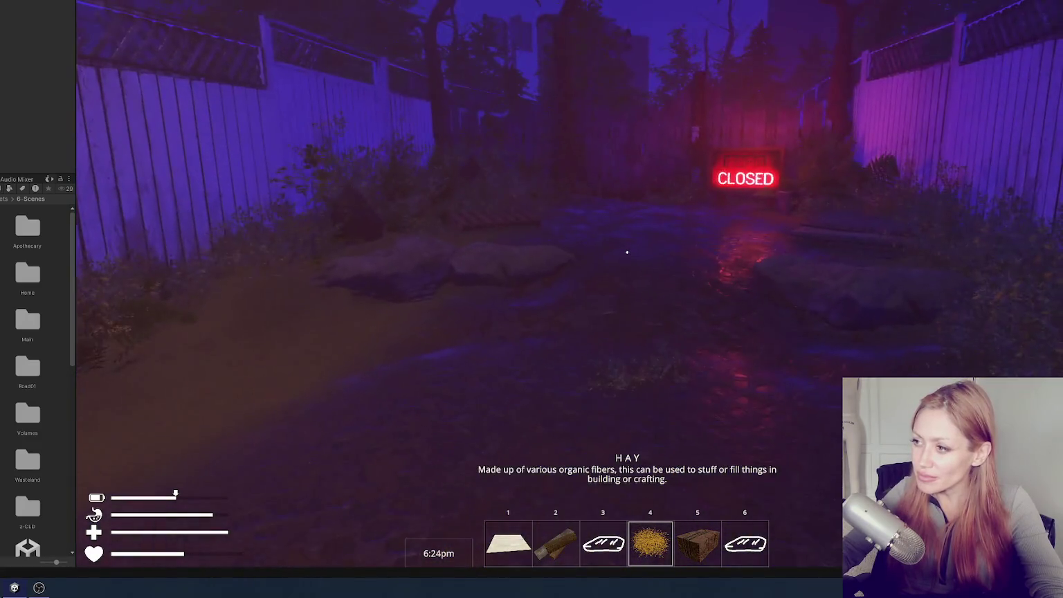
# Walk down the fenced corridor into the back yard and pause the game
pyautogui.press('w')
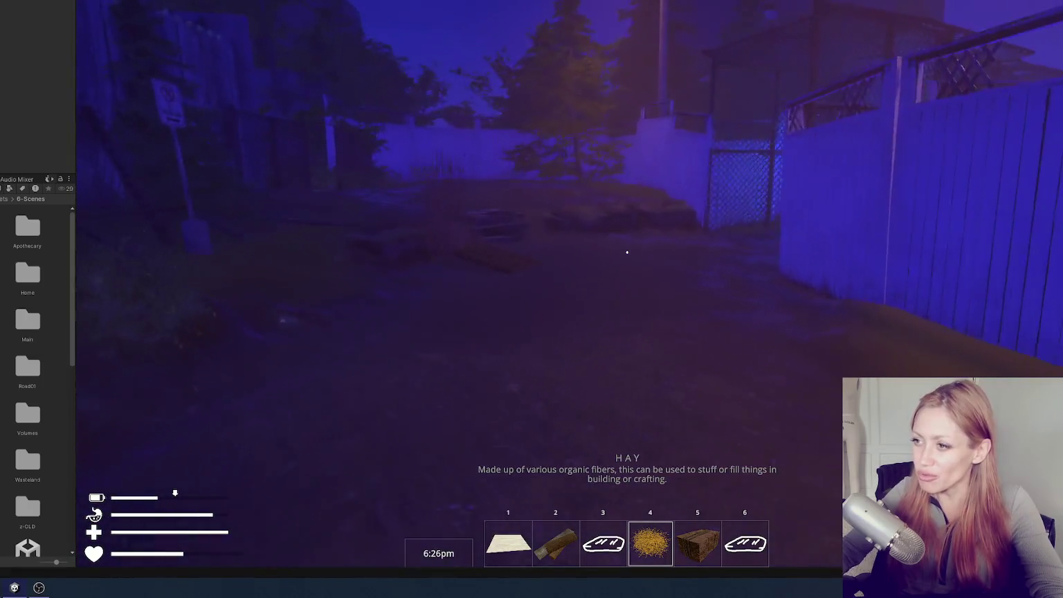
pyautogui.press('w')
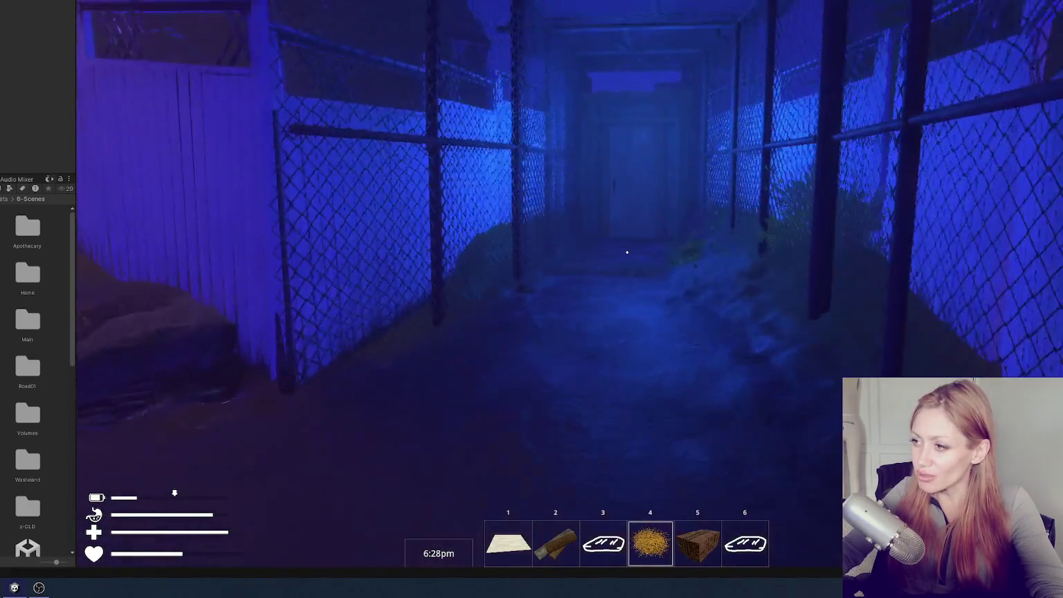
pyautogui.press('w')
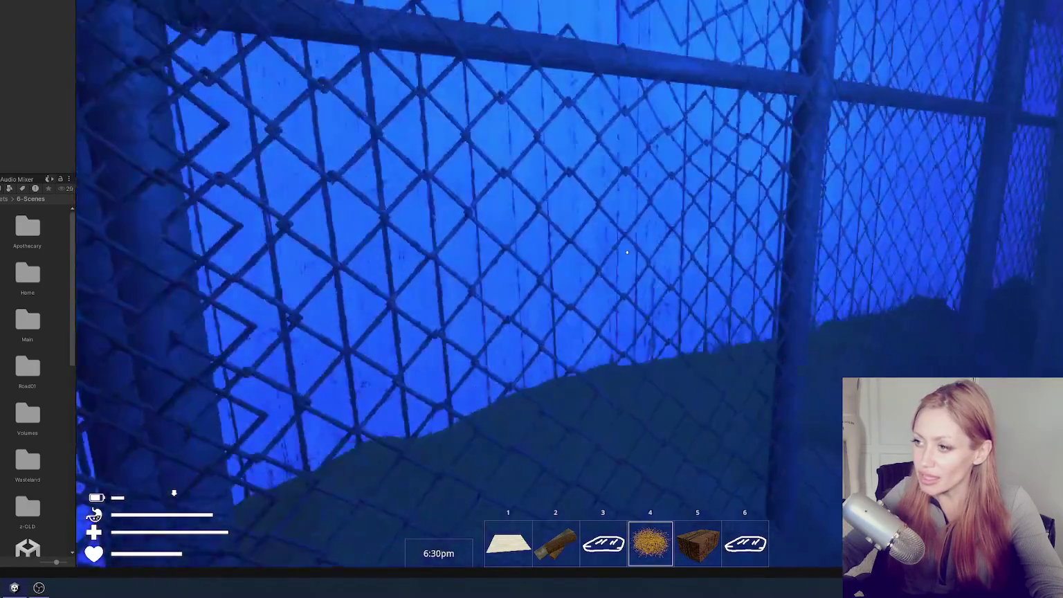
pyautogui.press('w')
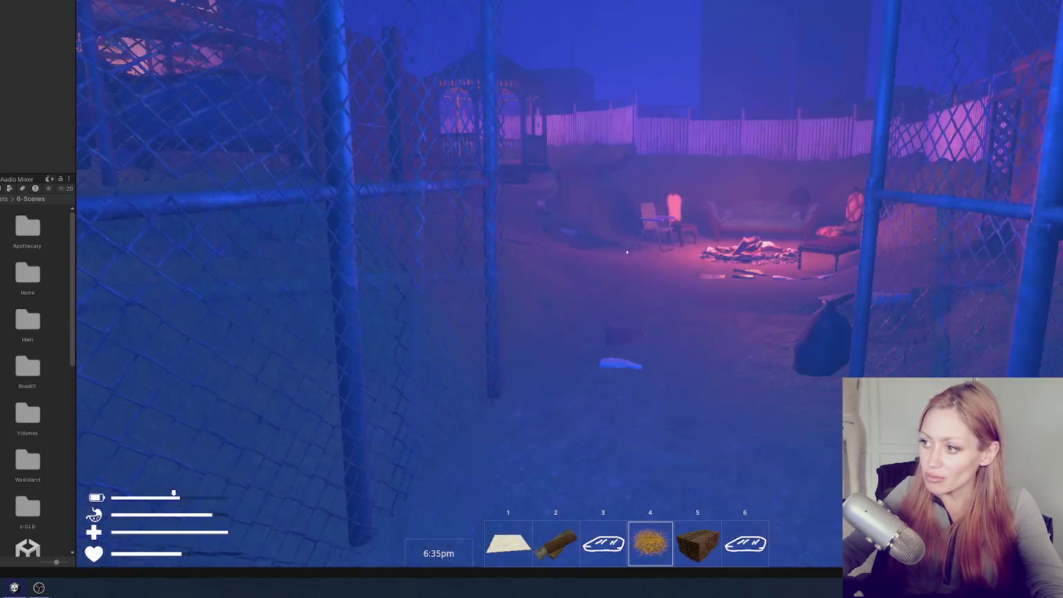
pyautogui.press('w')
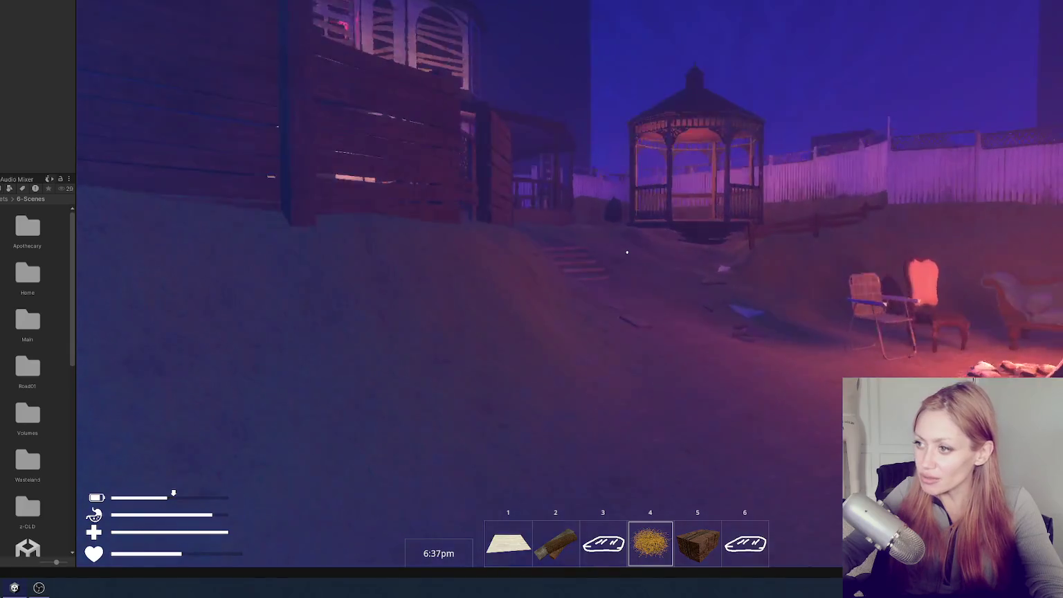
pyautogui.press('w')
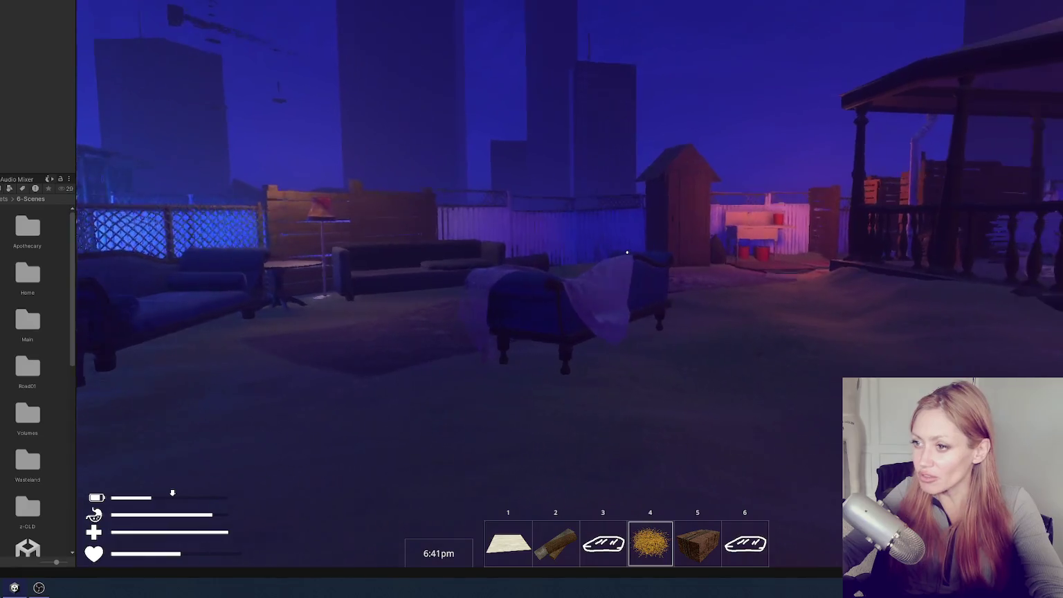
pyautogui.press('Escape')
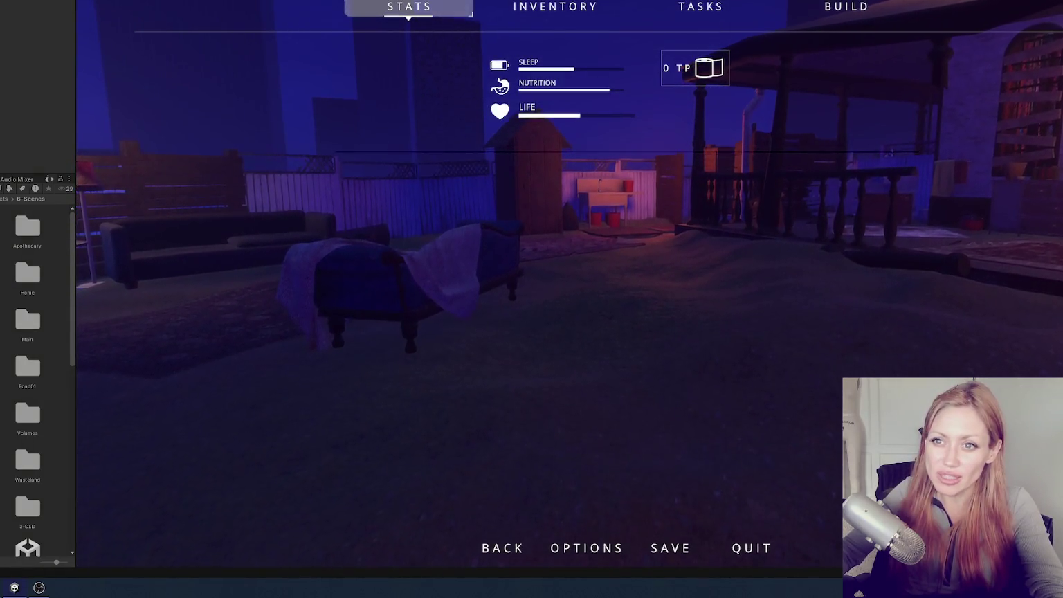